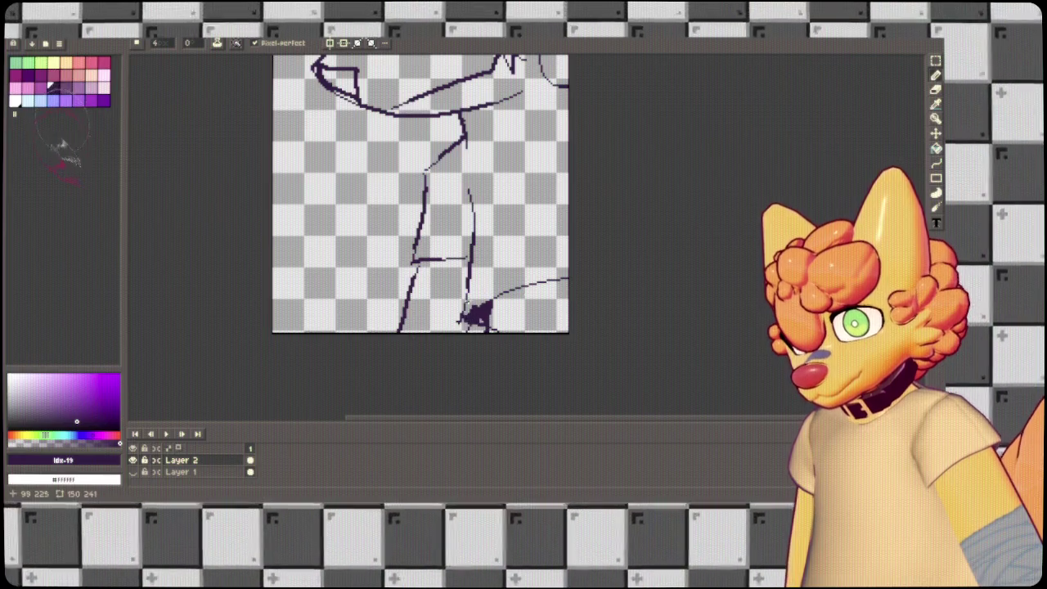
On Layer 2, thicken the lower curve, then draw a thin guide line and a thick collar line.
mouse_move(461, 317)
left_mouse_down()
mouse_move(646, 267)
mouse_move(628, 292)
mouse_move(565, 272)
left_mouse_up()
scroll(565, 272, "up", 2)
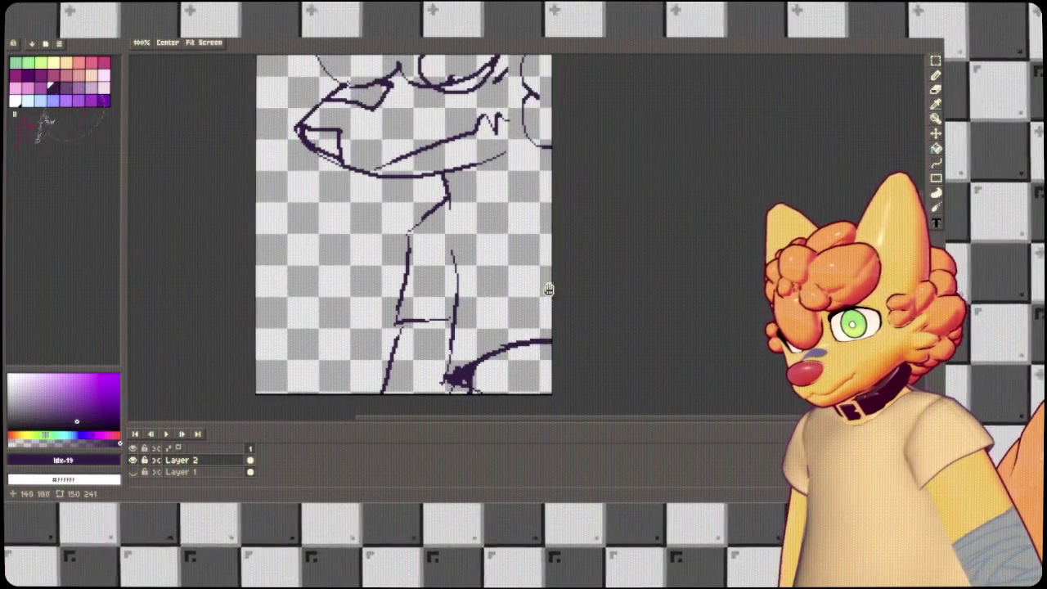
left_click_drag(455, 206, 564, 138)
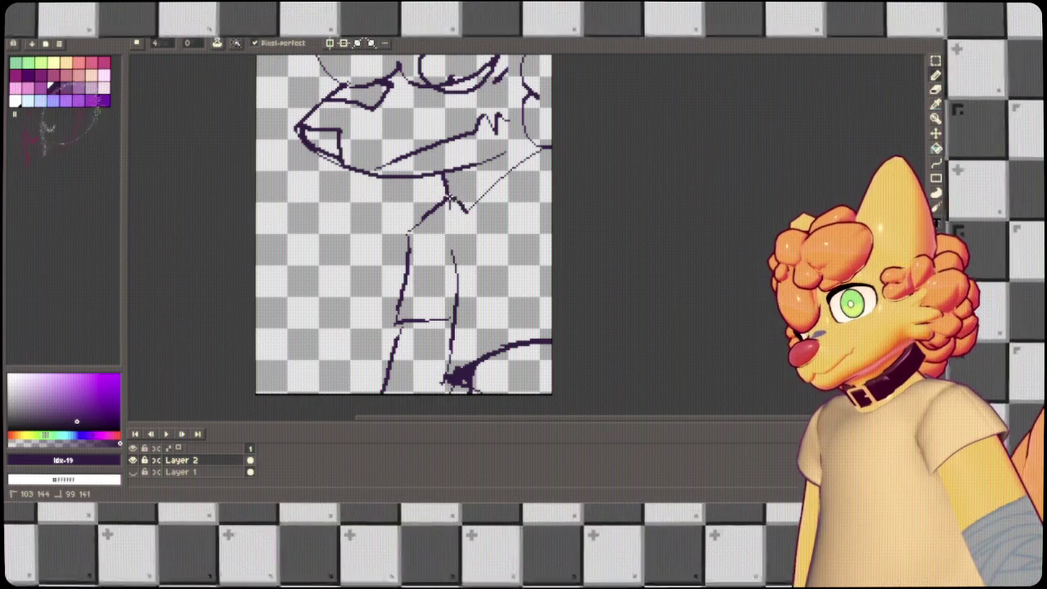
scroll(486, 215, "up", 3)
mouse_move(475, 296)
left_mouse_down()
mouse_move(597, 234)
mouse_move(563, 244)
left_mouse_up()
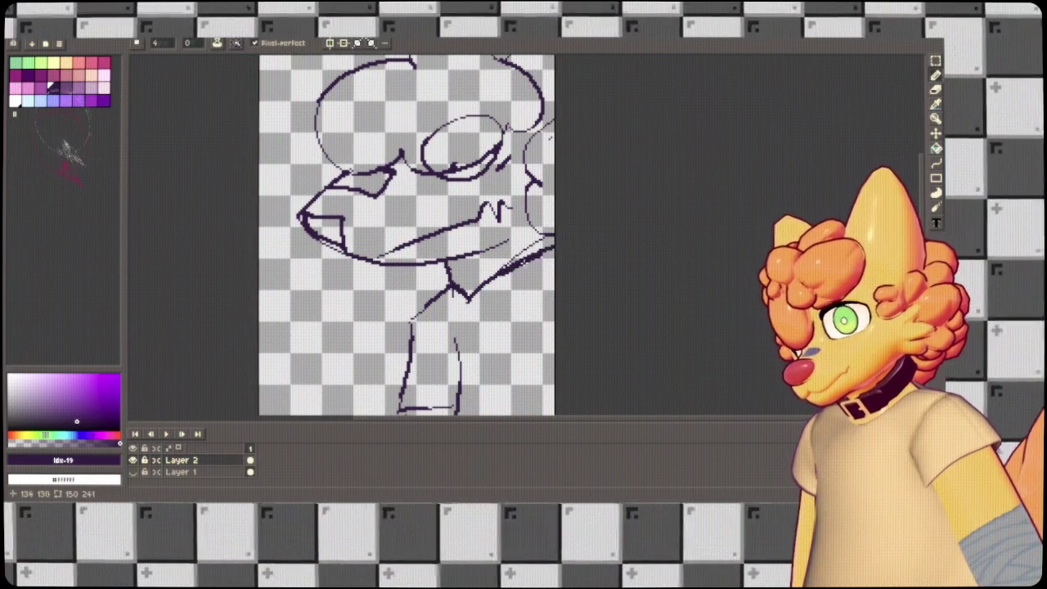
Redraw the thick collar line out to the canvas edge, trimming its outer part.
key("ctrl+z")
left_click_drag(474, 296, 584, 234)
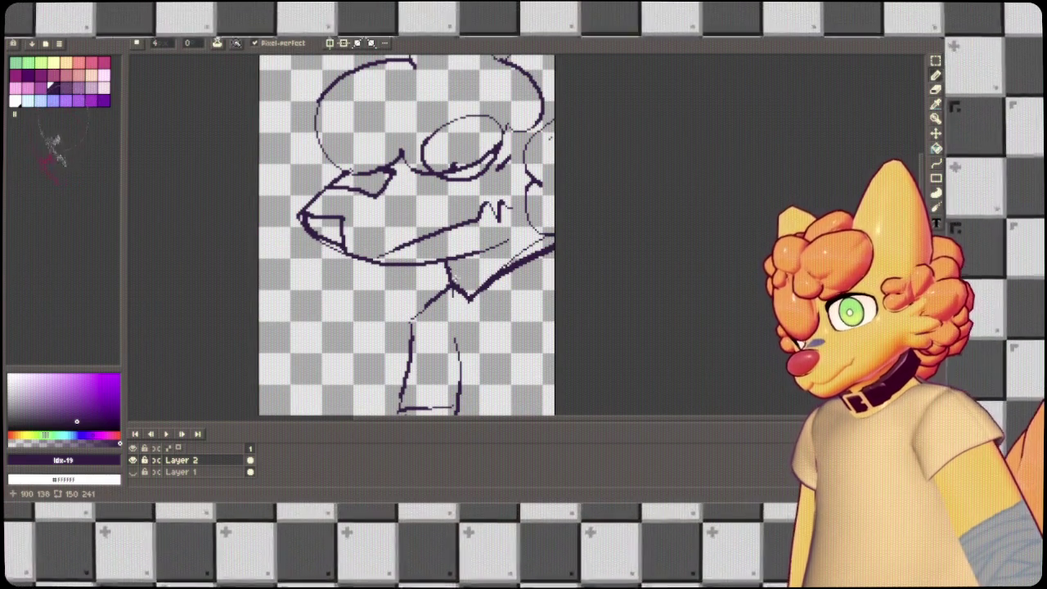
mouse_move(424, 285)
left_mouse_down()
mouse_move(473, 302)
mouse_move(450, 277)
left_mouse_up()
key("ctrl+z")
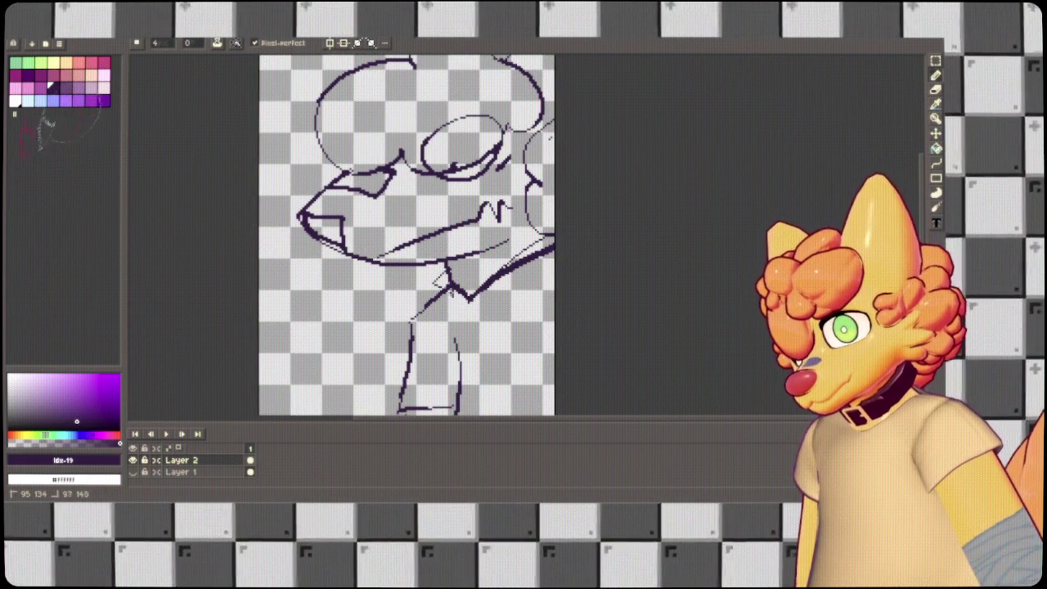
key("ctrl+z")
key("ctrl+z")
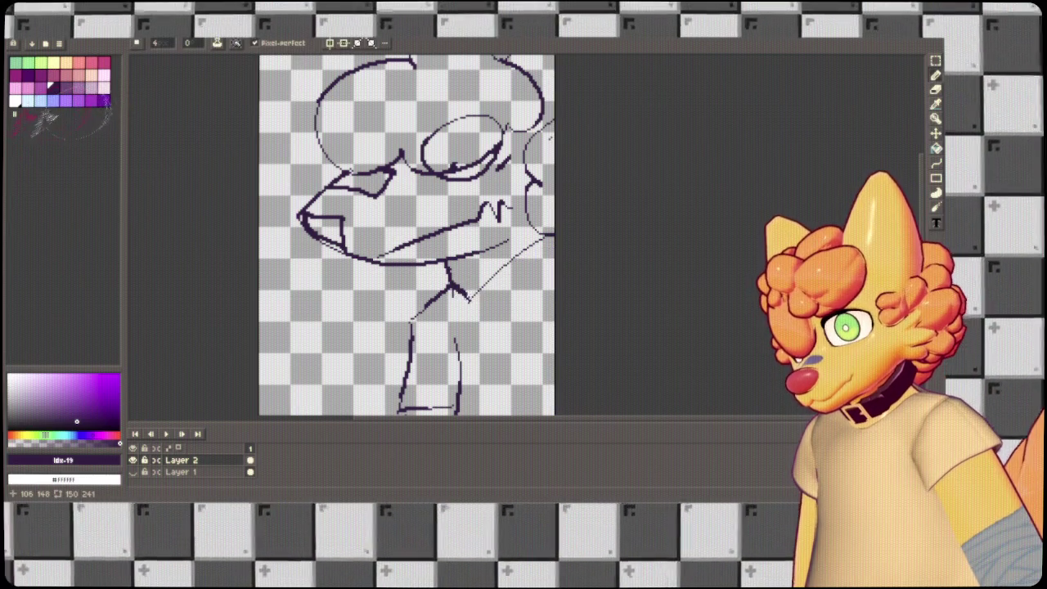
left_click_drag(563, 238, 468, 300)
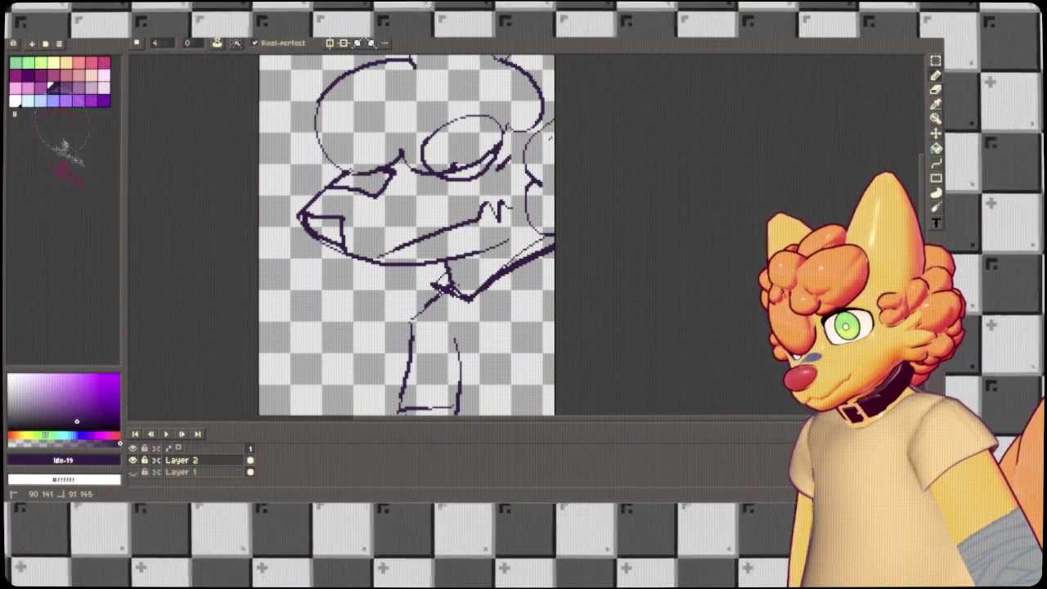
mouse_move(495, 283)
left_mouse_down()
mouse_move(544, 248)
mouse_move(535, 252)
left_mouse_up()
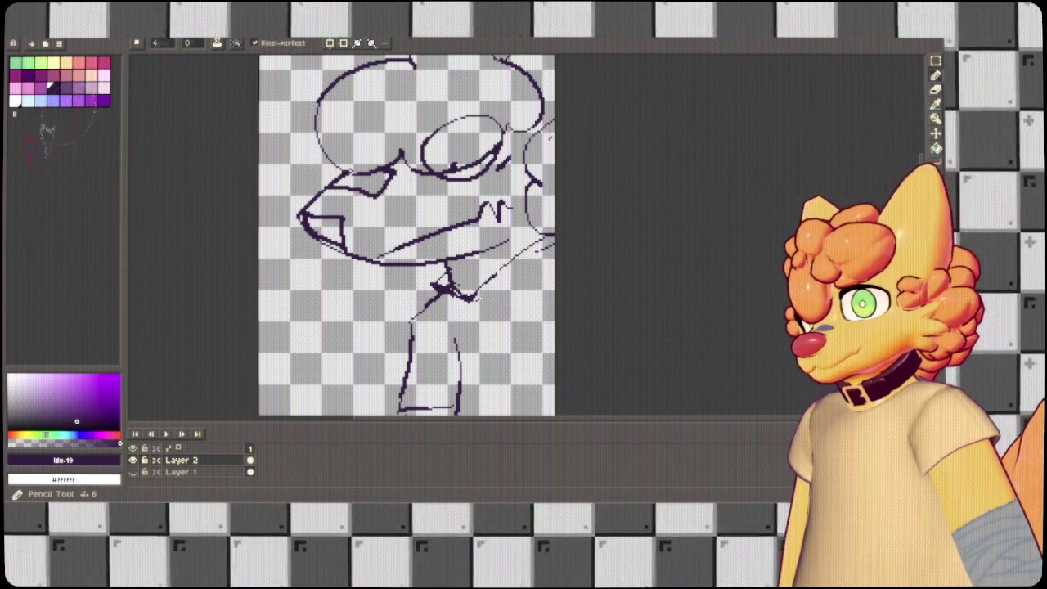
left_click_drag(471, 299, 584, 239)
left_click_drag(468, 301, 608, 243)
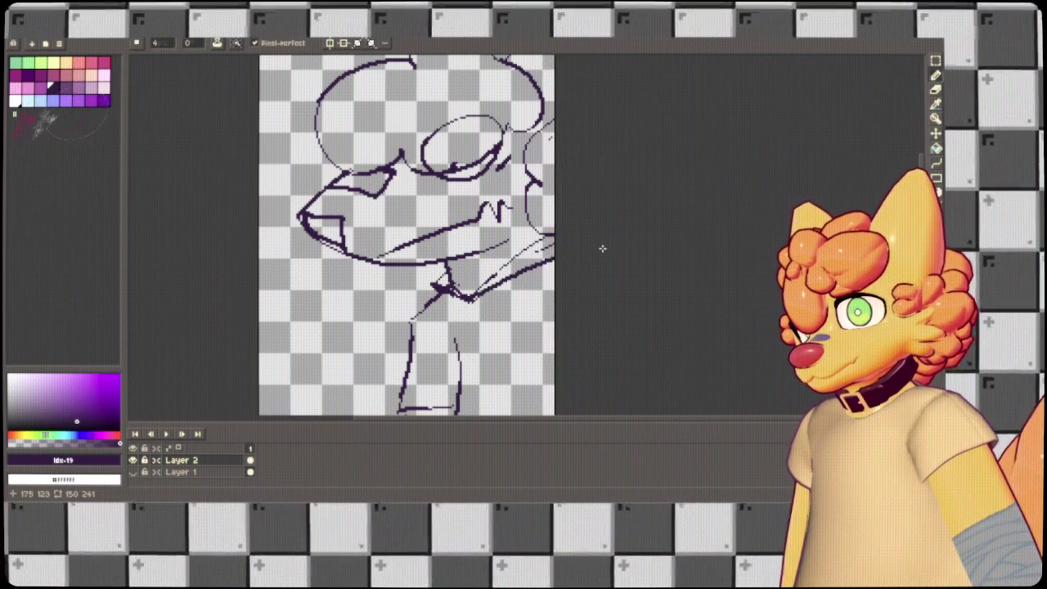
scroll(554, 229, "down", 3)
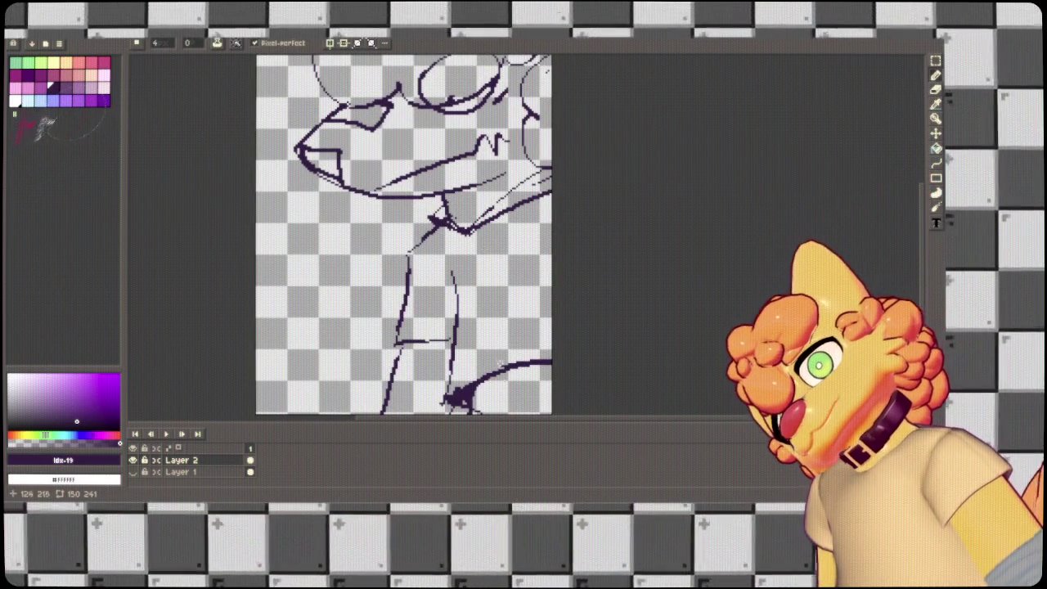
key("ctrl+z")
key("ctrl+z")
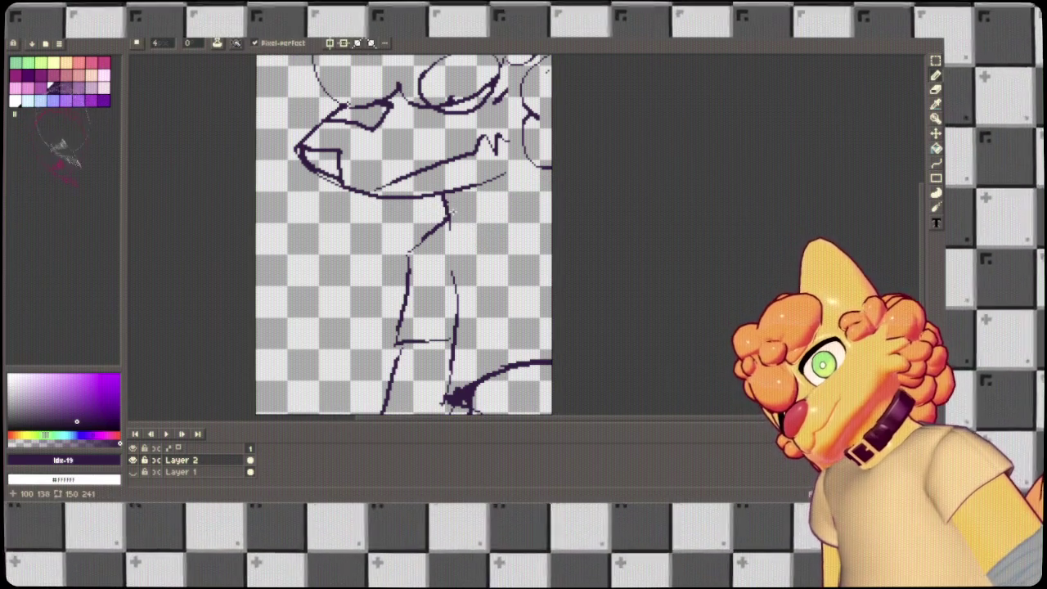
Ink thin diagonal collar lines down along the neck and erase part of one.
key("ctrl+z")
mouse_move(447, 212)
left_mouse_down()
mouse_move(473, 263)
mouse_move(510, 196)
left_mouse_up()
key("ctrl+z")
left_click_drag(471, 244, 553, 164)
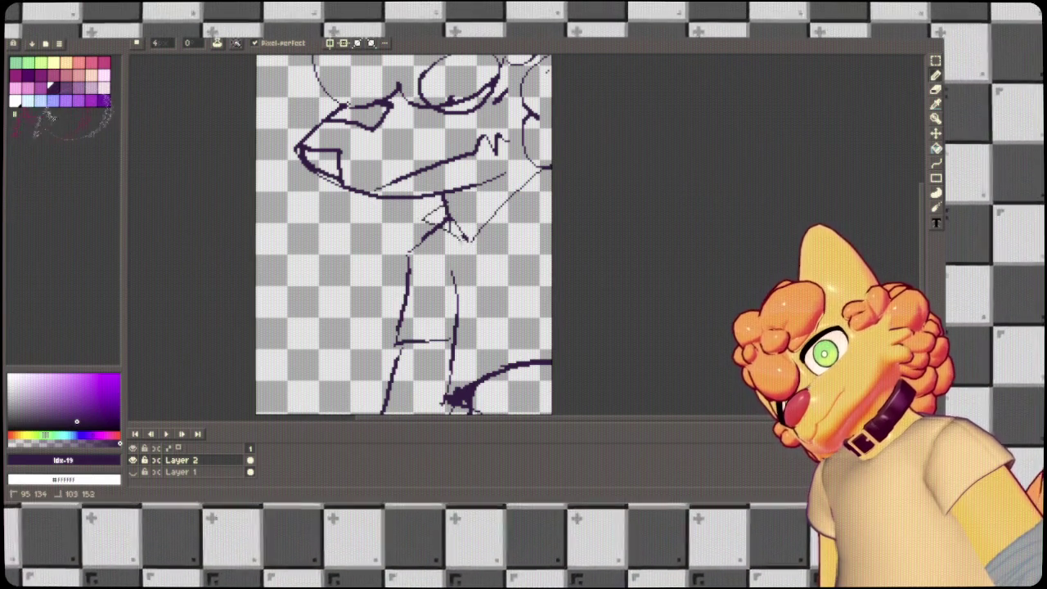
left_click_drag(473, 244, 547, 175)
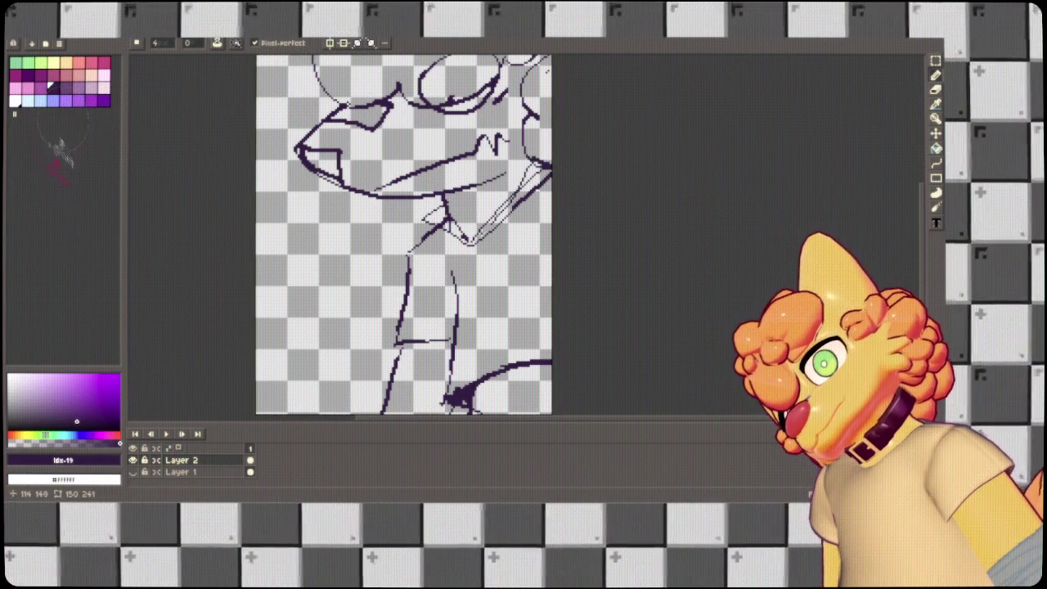
key("e")
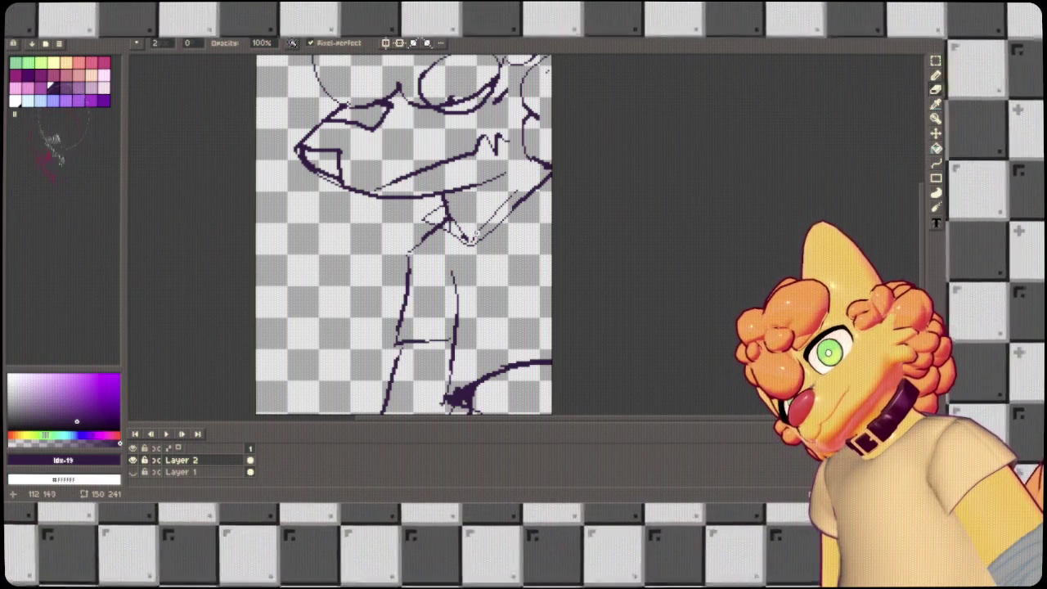
left_click_drag(474, 239, 511, 195)
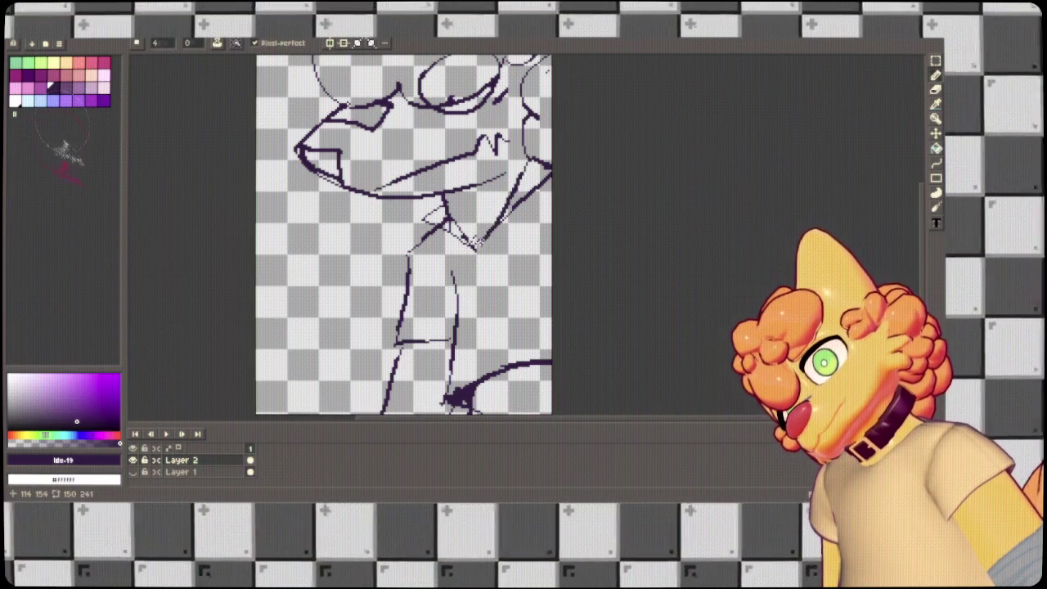
Retry the diagonal collar stroke, ink the neckline along the sketch, and hatch the teeth.
mouse_move(528, 154)
left_mouse_down()
mouse_move(519, 201)
mouse_move(478, 240)
left_mouse_up()
key("ctrl+z")
left_click_drag(530, 155, 489, 231)
key("ctrl+z")
left_click_drag(528, 154, 471, 246)
key("ctrl+z")
key("ctrl+z")
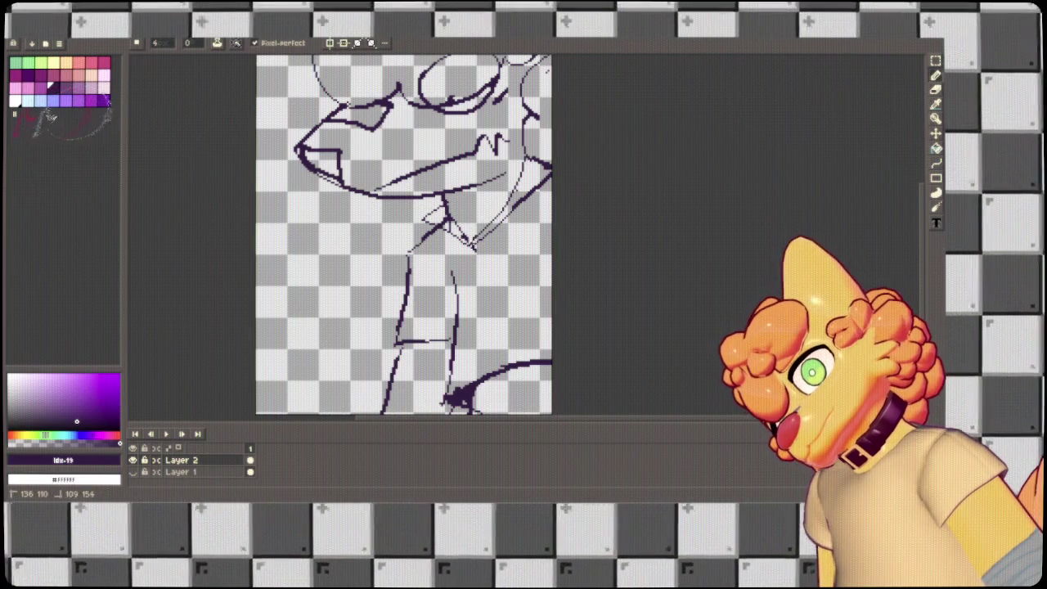
scroll(565, 180, "up", 4)
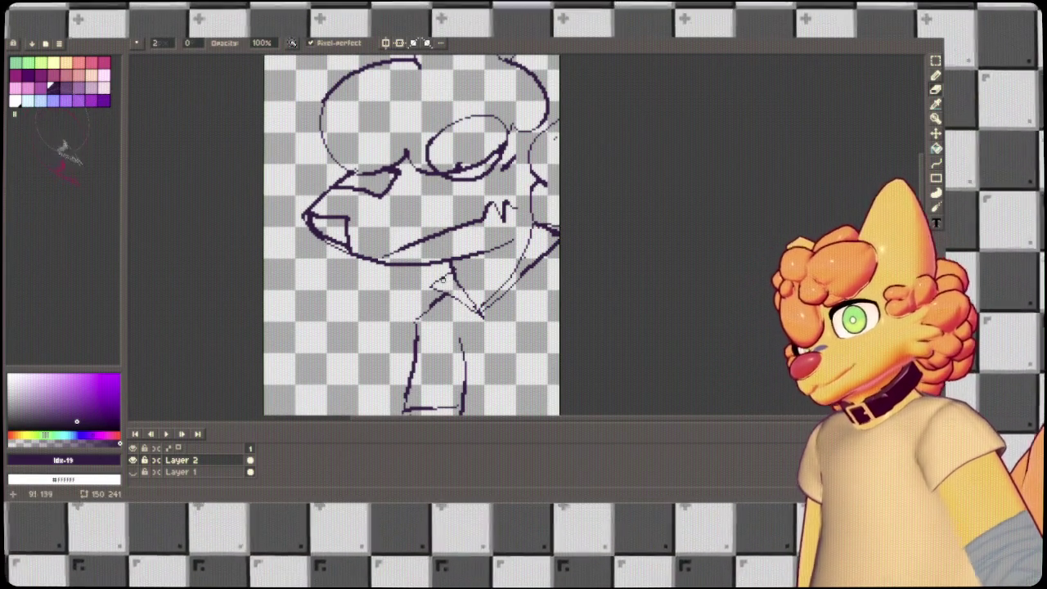
scroll(516, 236, "down", 2)
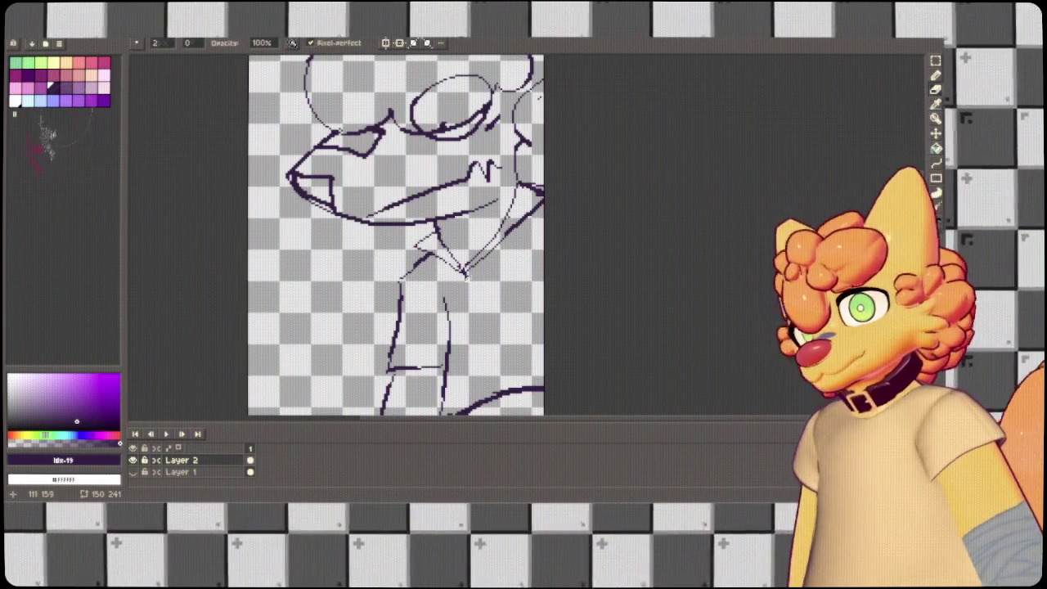
left_click_drag(465, 277, 496, 248)
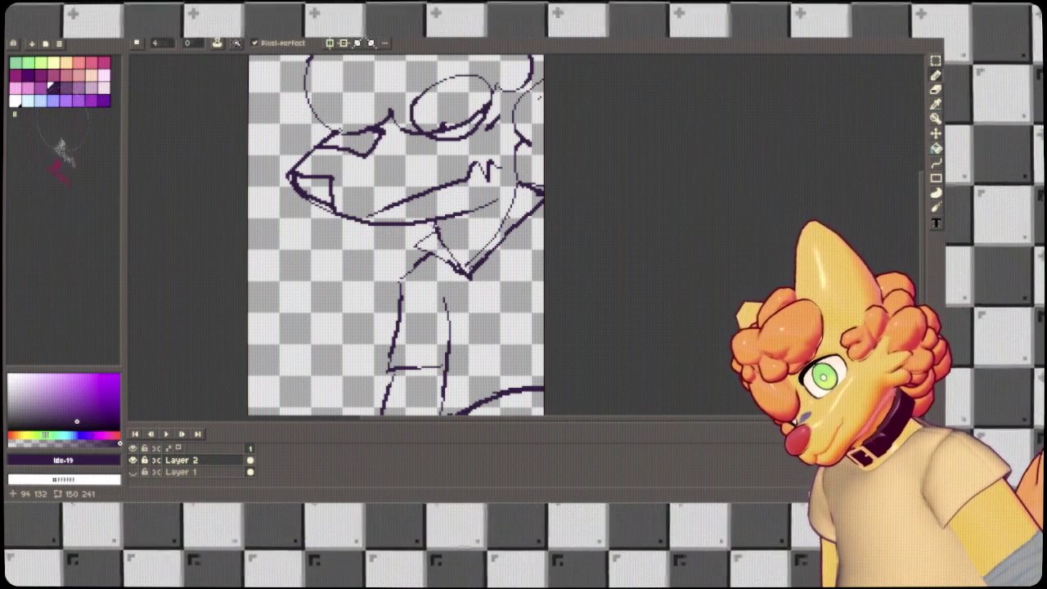
mouse_move(443, 242)
left_mouse_down()
mouse_move(500, 203)
mouse_move(534, 258)
left_mouse_up()
Add a small oval and curved highlight on the head and fill the eye's pupil.
left_click_drag(562, 91, 542, 149)
left_click_drag(403, 140, 468, 159)
mouse_move(316, 211)
left_mouse_down()
mouse_move(384, 184)
mouse_move(329, 206)
left_mouse_up()
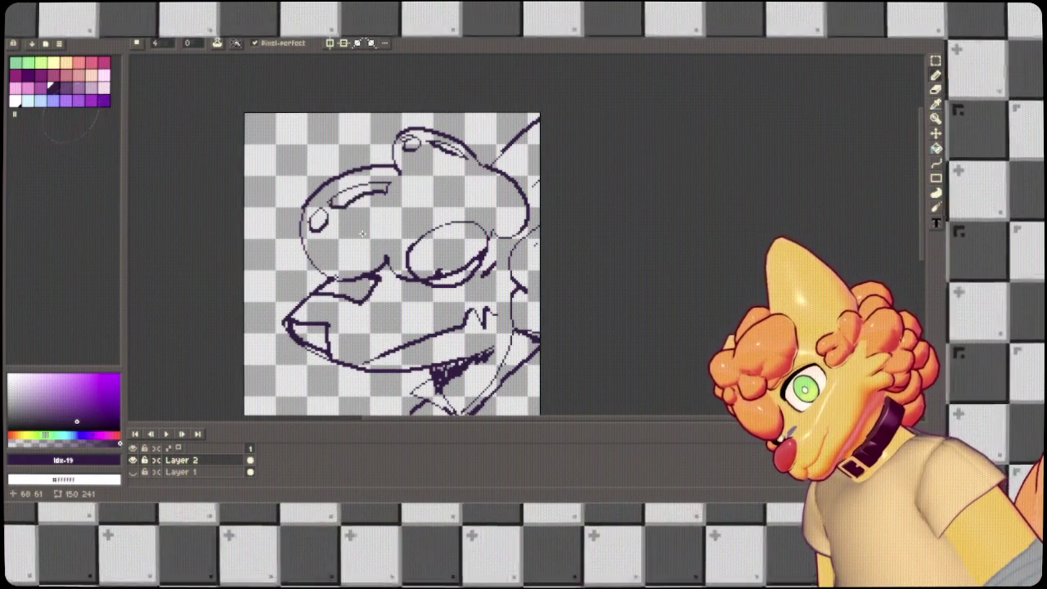
left_click_drag(437, 270, 442, 278)
Create a new Layer 3 above the line art with Shift+N.
left_click_drag(537, 276, 589, 49)
key("b")
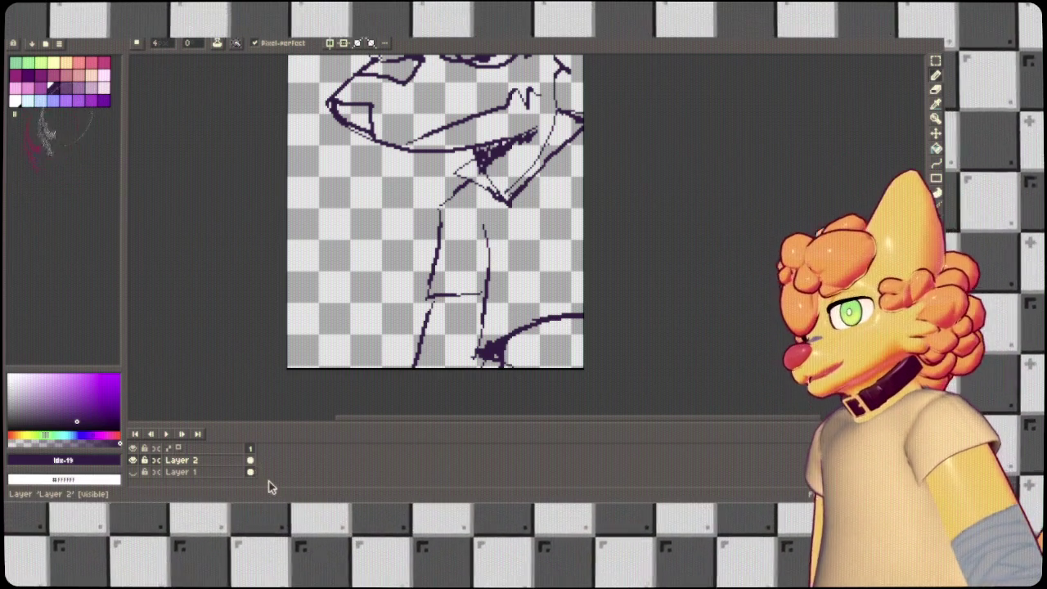
key("shift+n")
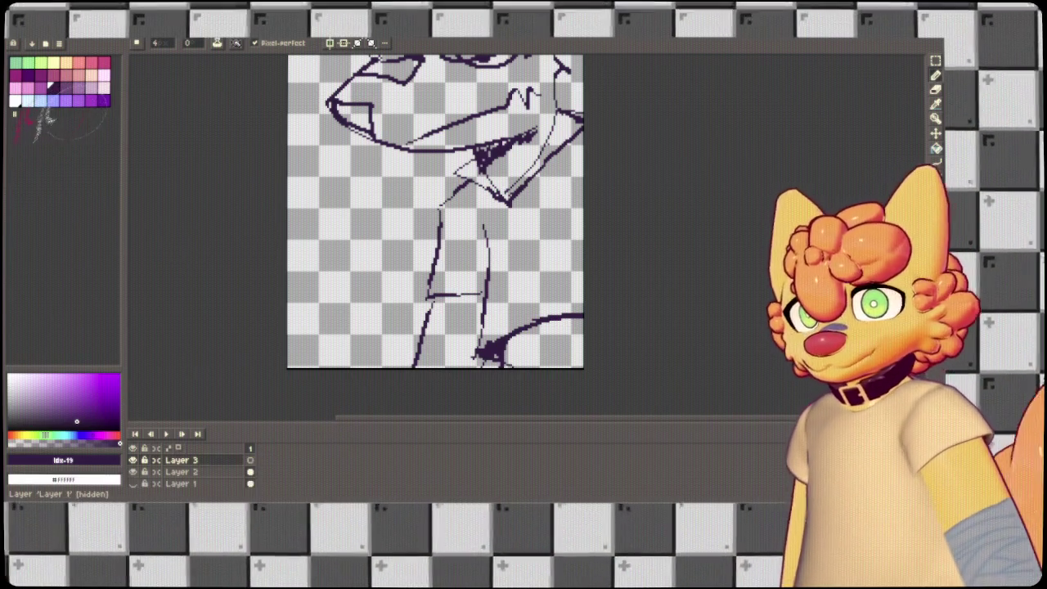
Fade Layer 2's opacity, extend to 4 frames, and start a diagonal line on Layer 3 frame 1.
double_click(182, 473)
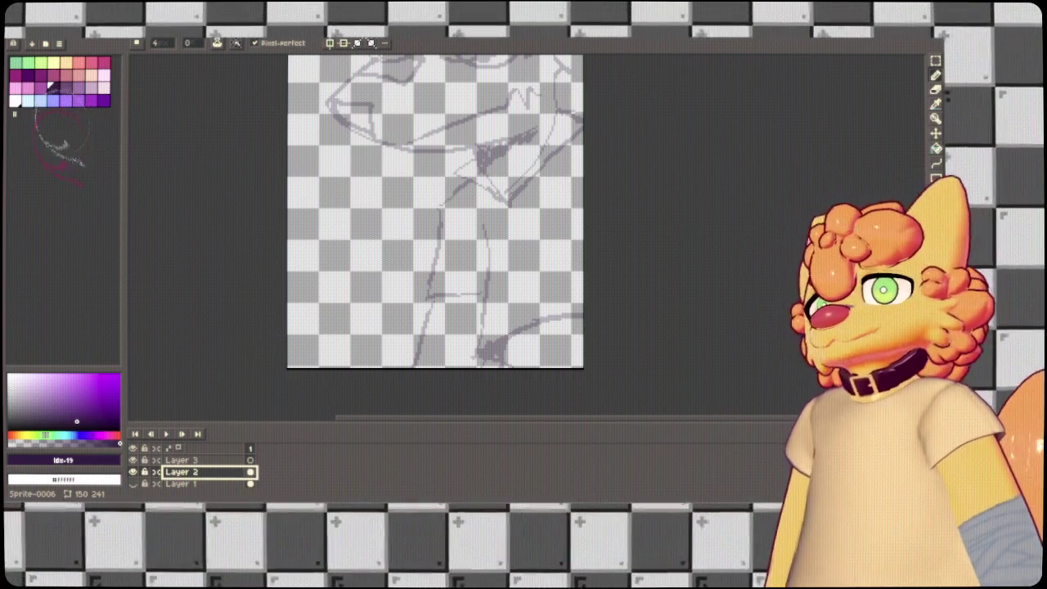
key("alt+n")
key("alt+n")
key("alt+n")
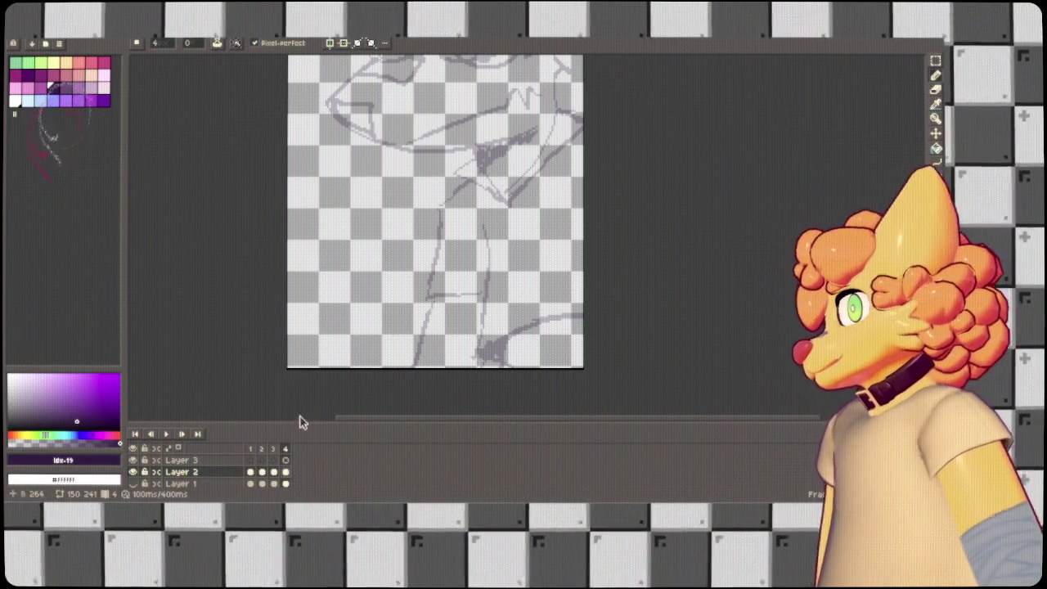
left_click(251, 460)
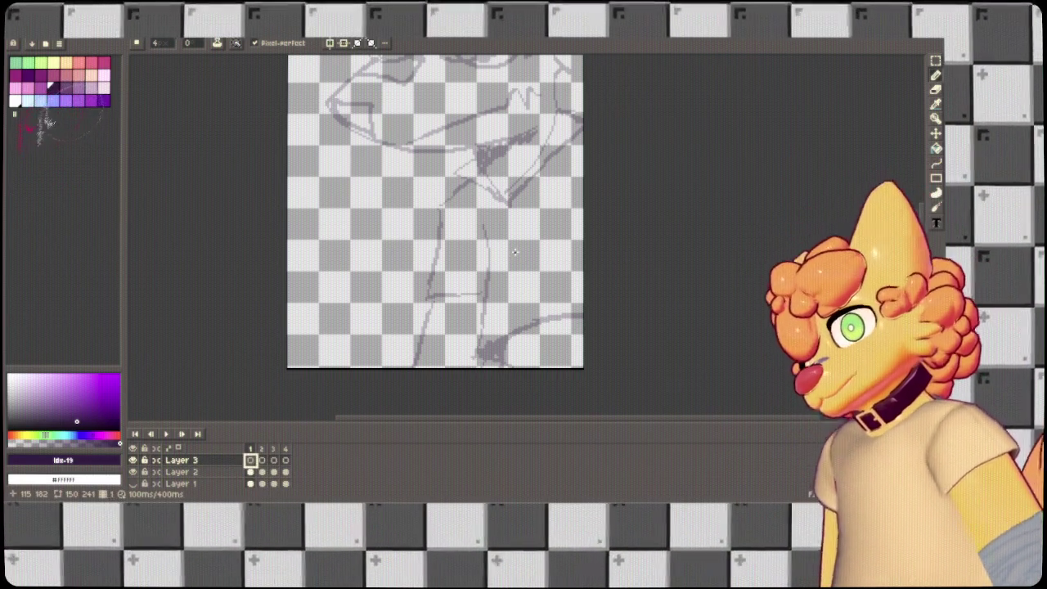
mouse_move(437, 215)
left_mouse_down()
mouse_move(470, 187)
mouse_move(427, 294)
mouse_move(486, 298)
left_mouse_up()
Ink a line down from the figure's corner and redraw the right torso side along the sketch.
key("b")
key("ctrl+z")
key("ctrl+z")
key("ctrl+z")
key("ctrl+z")
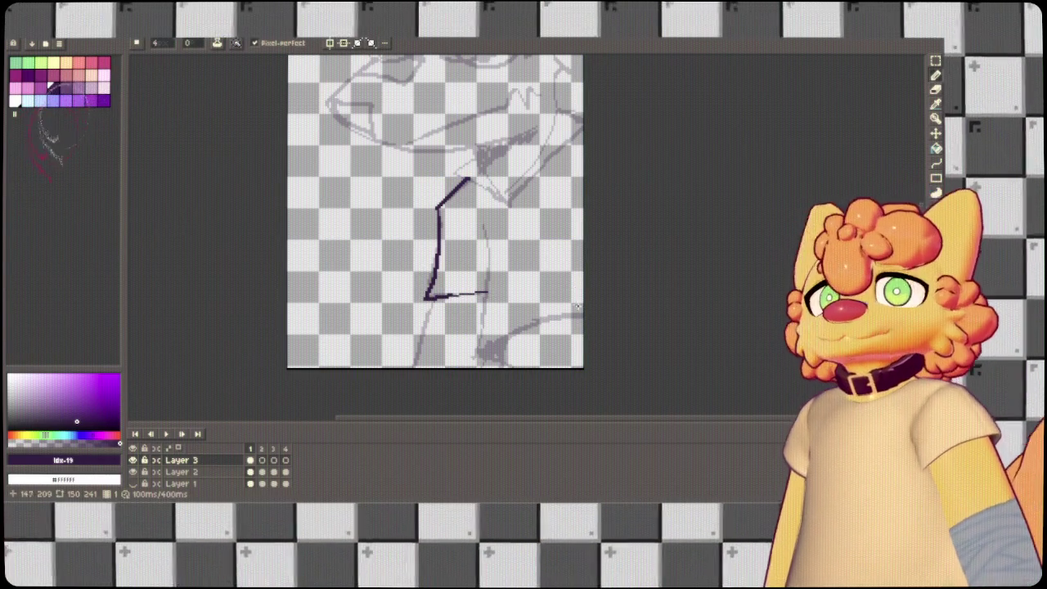
mouse_move(507, 284)
left_mouse_down()
mouse_move(514, 270)
mouse_move(553, 265)
left_mouse_up()
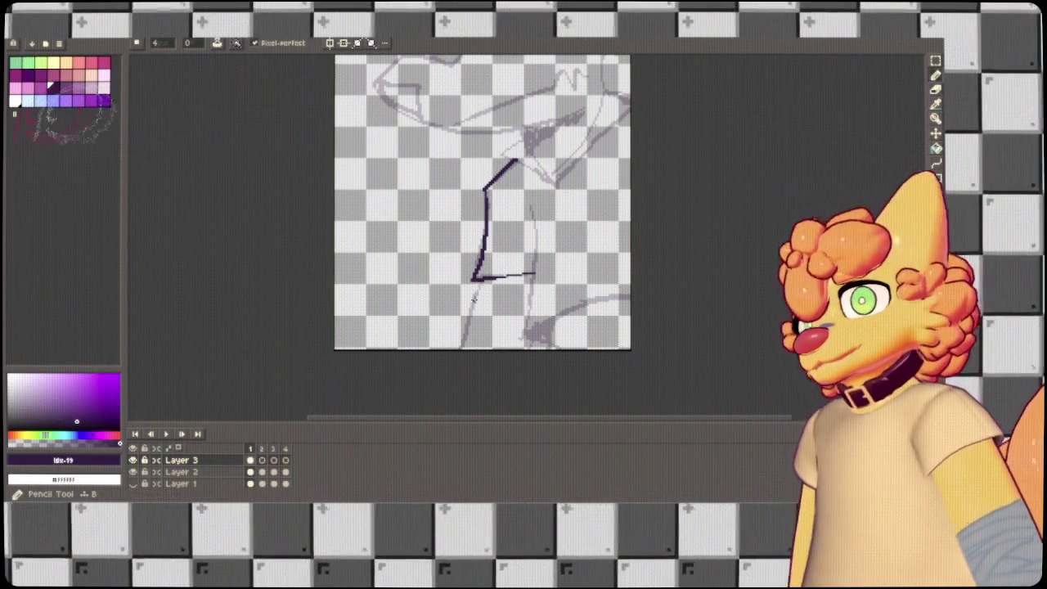
left_click_drag(487, 278, 460, 354)
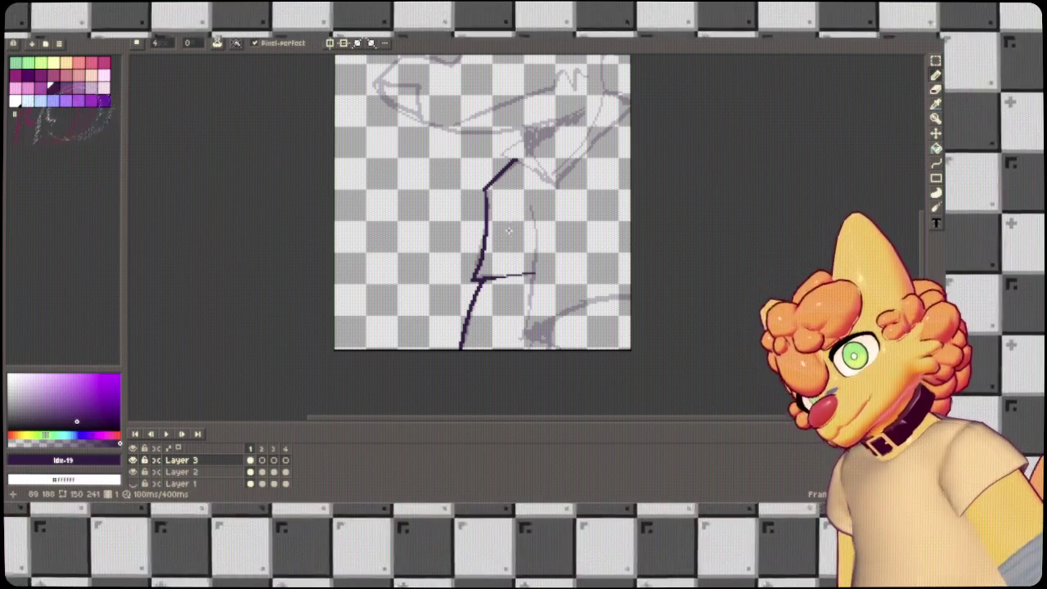
left_click_drag(531, 210, 529, 319)
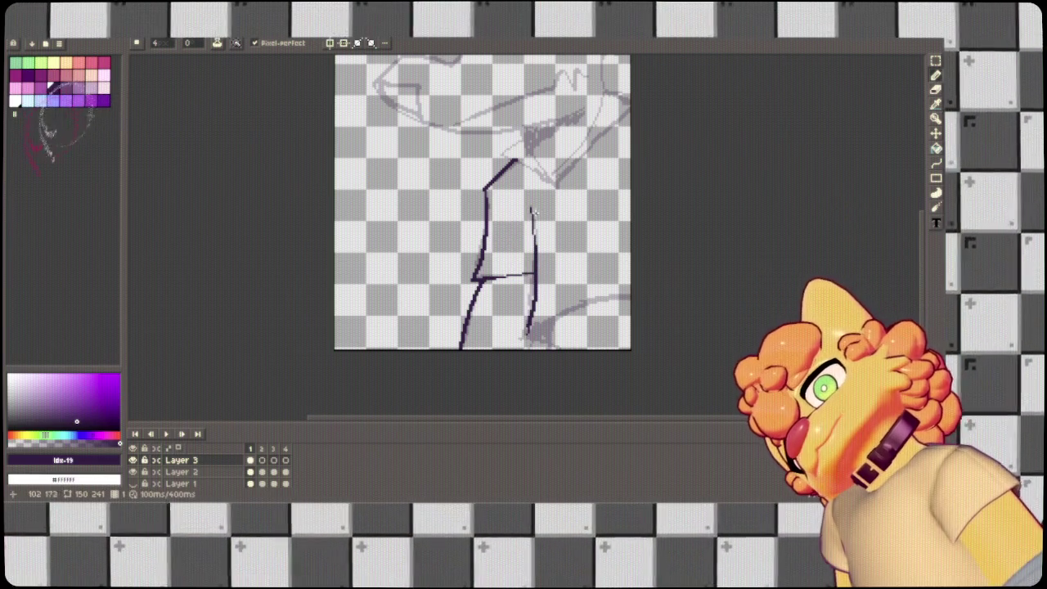
left_click(534, 214, "ctrl")
key("ctrl+z")
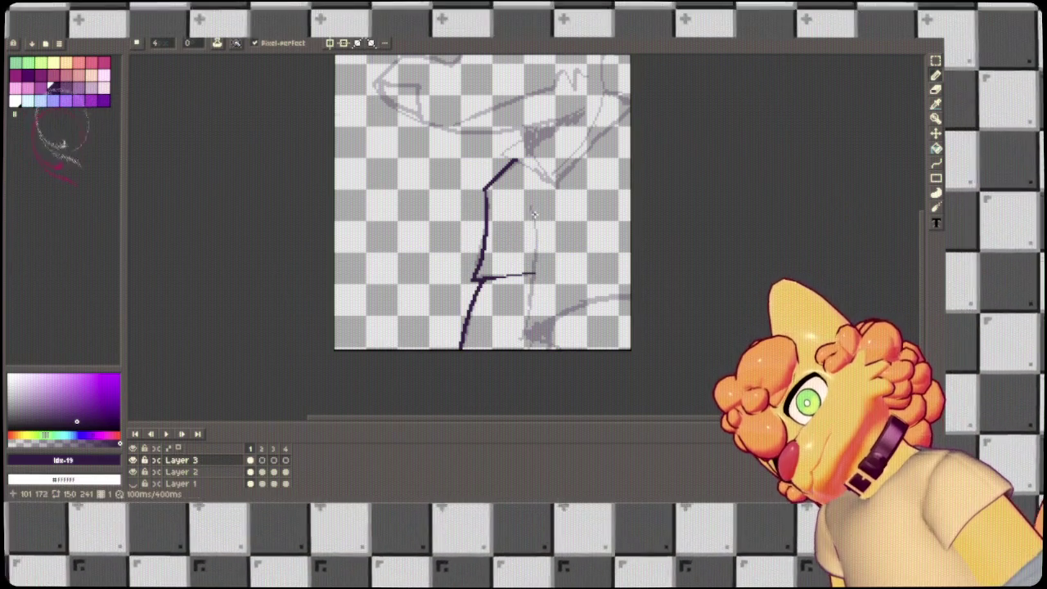
mouse_move(532, 206)
left_mouse_down()
mouse_move(517, 336)
mouse_move(632, 286)
left_mouse_up()
Ink the lines rising up-right from the leg bottom and lower body.
mouse_move(521, 332)
left_mouse_down()
mouse_move(551, 347)
mouse_move(545, 328)
mouse_move(527, 337)
mouse_move(547, 345)
left_mouse_up()
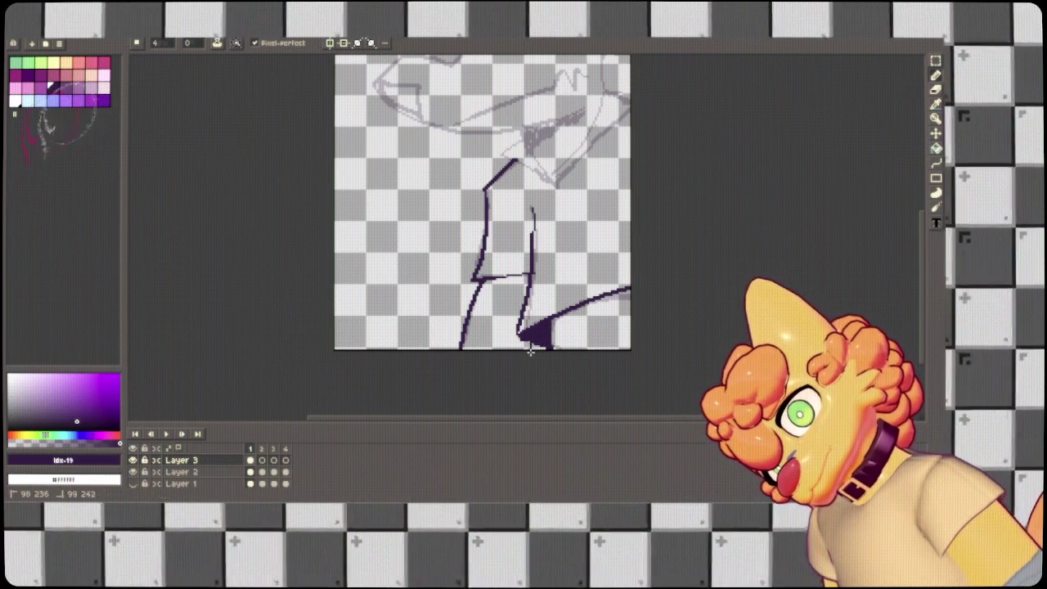
left_click_drag(528, 282, 433, 377)
mouse_move(462, 280)
left_mouse_down()
mouse_move(559, 171)
mouse_move(540, 194)
left_mouse_up()
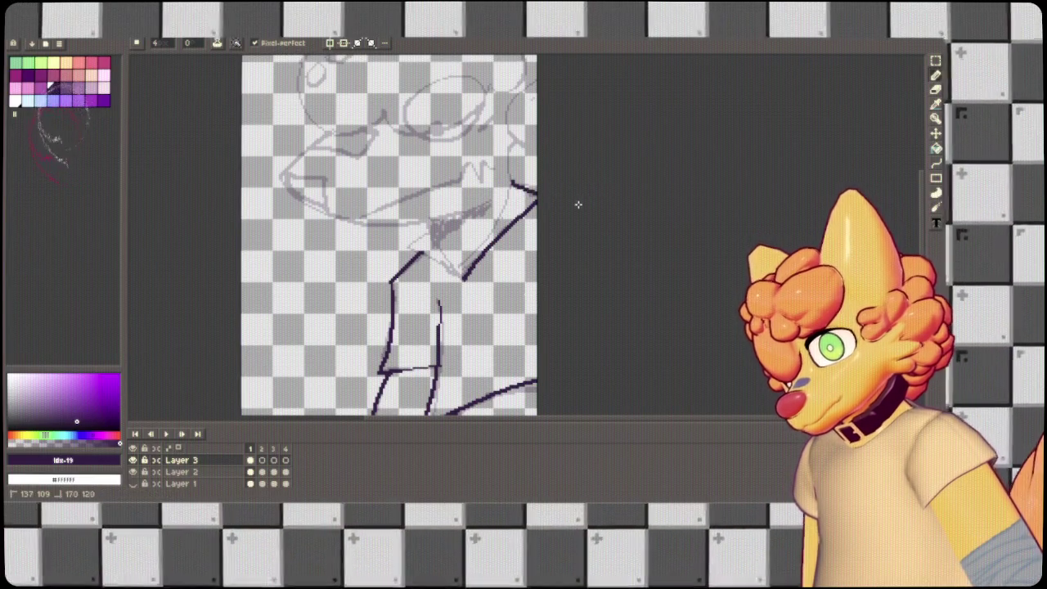
left_click_drag(524, 187, 513, 185)
Ink and thicken the collar line beside the neck, adding a short collar stroke.
left_click_drag(368, 182, 537, 409)
left_click_drag(458, 327, 507, 311)
key("ctrl+z")
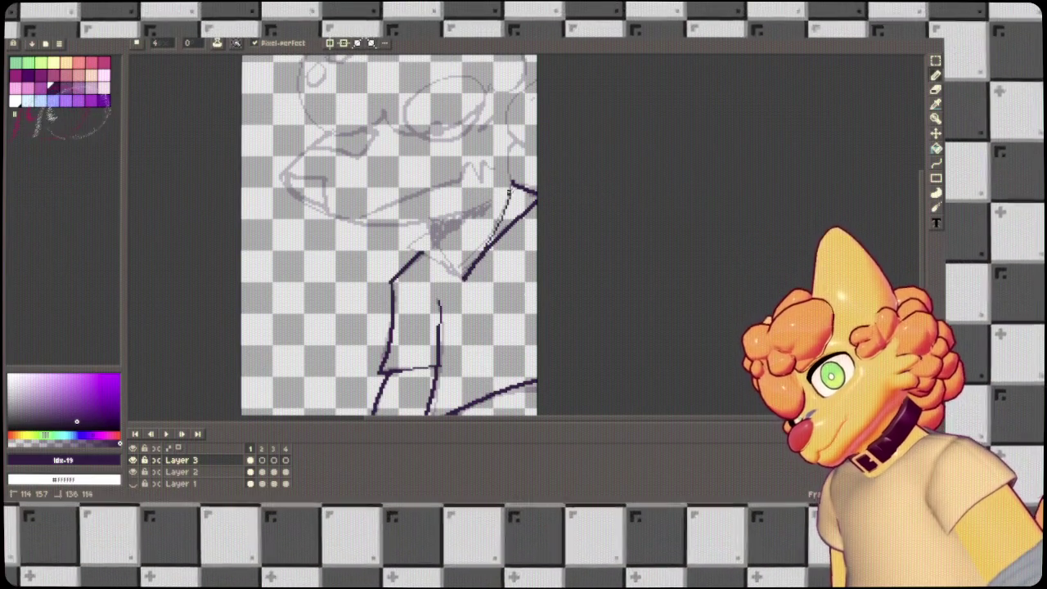
key("ctrl+z")
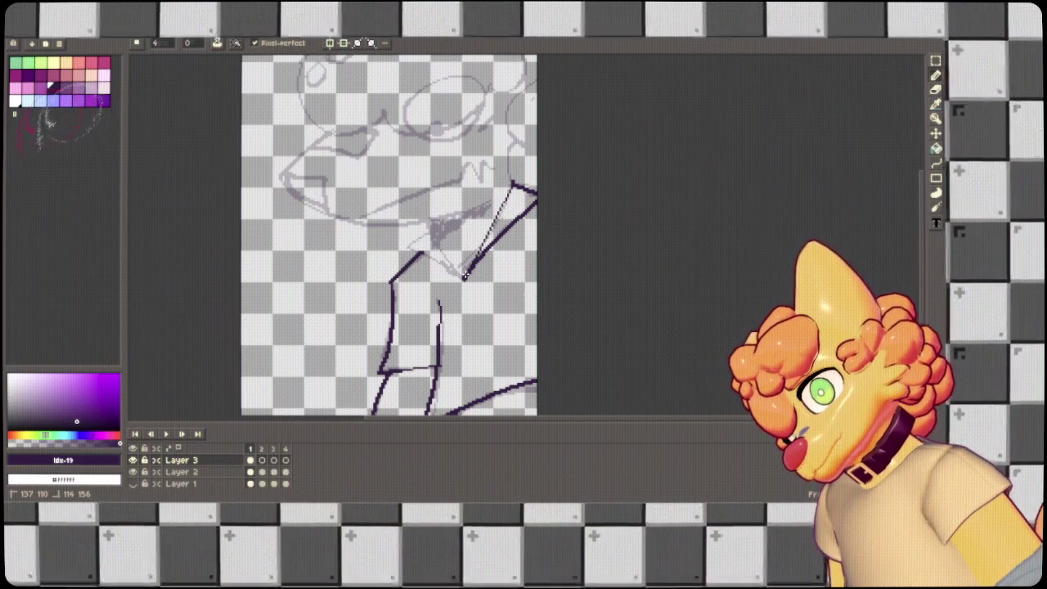
left_click_drag(463, 276, 431, 237)
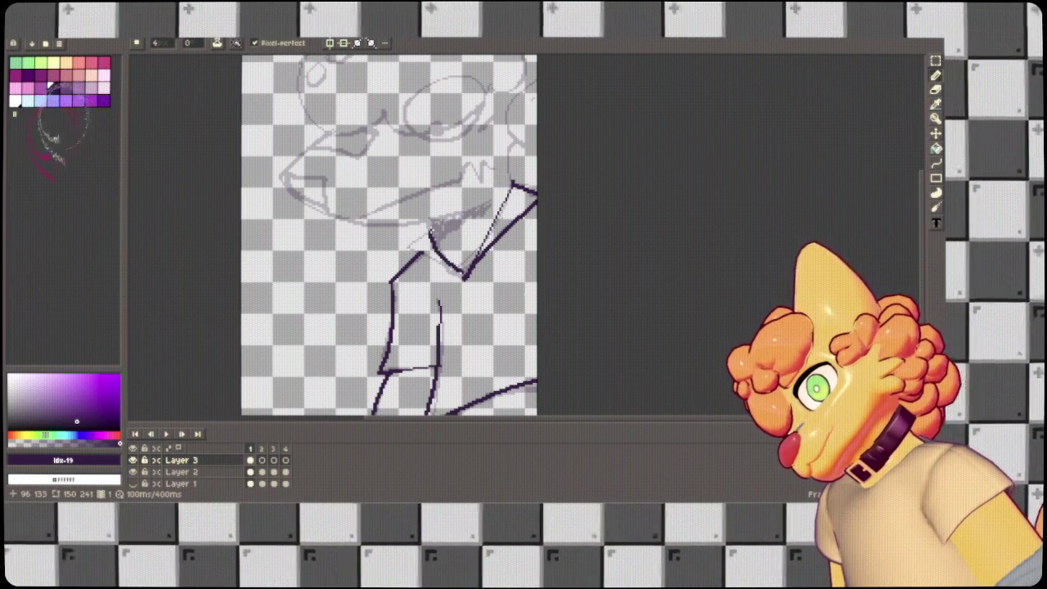
mouse_move(431, 234)
left_mouse_down()
mouse_move(464, 276)
mouse_move(415, 244)
left_mouse_up()
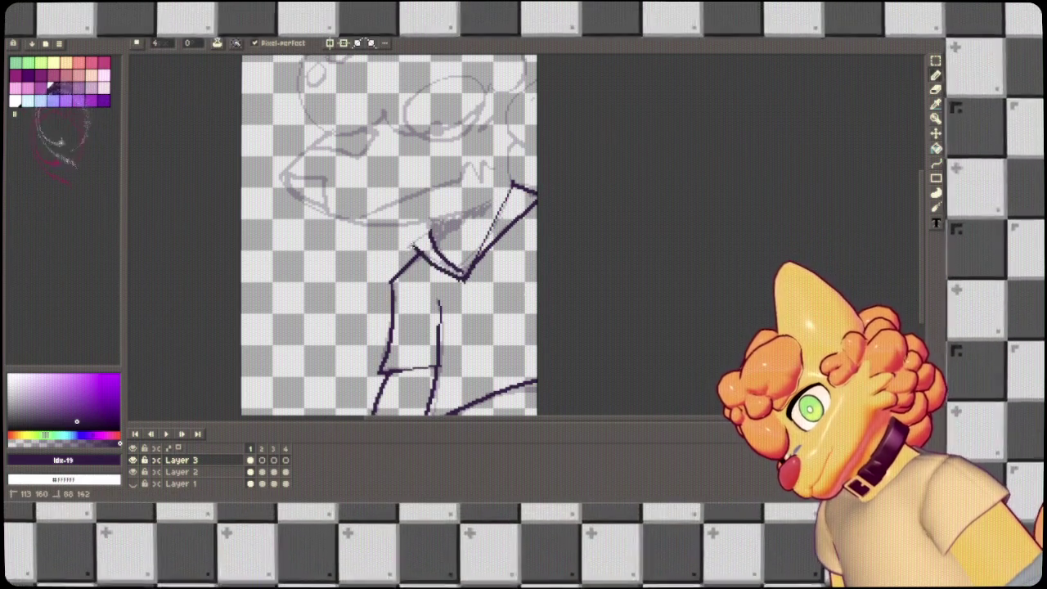
key("ctrl+z")
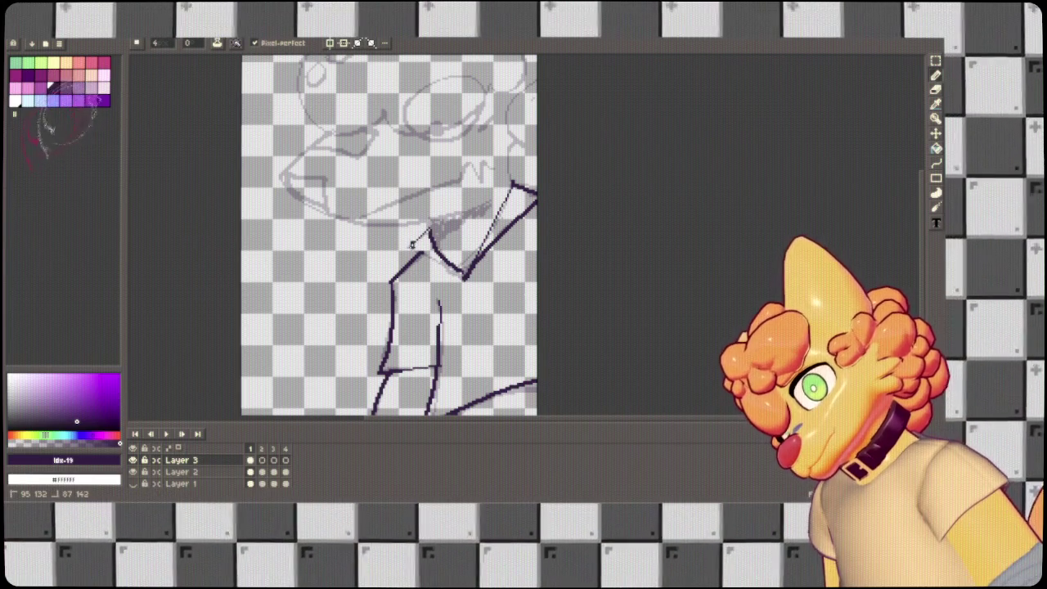
left_click_drag(463, 278, 424, 253)
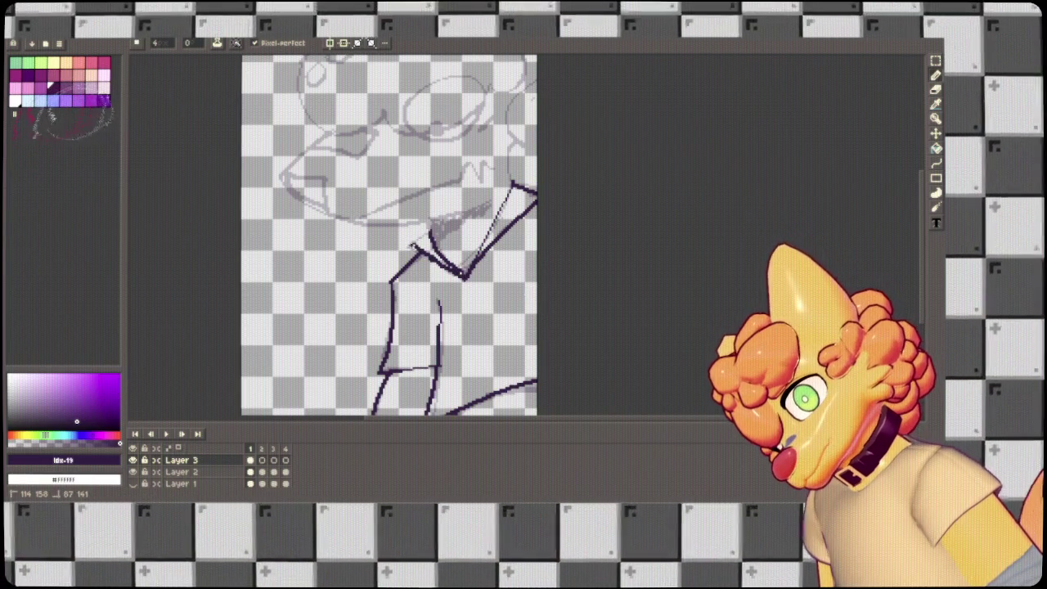
mouse_move(427, 220)
left_mouse_down()
mouse_move(438, 241)
mouse_move(490, 204)
left_mouse_up()
Ink the curved jaw line and extend it rightward, clearing stray strokes with the Eraser.
mouse_move(284, 180)
left_mouse_down()
mouse_move(297, 201)
mouse_move(376, 225)
mouse_move(464, 211)
left_mouse_up()
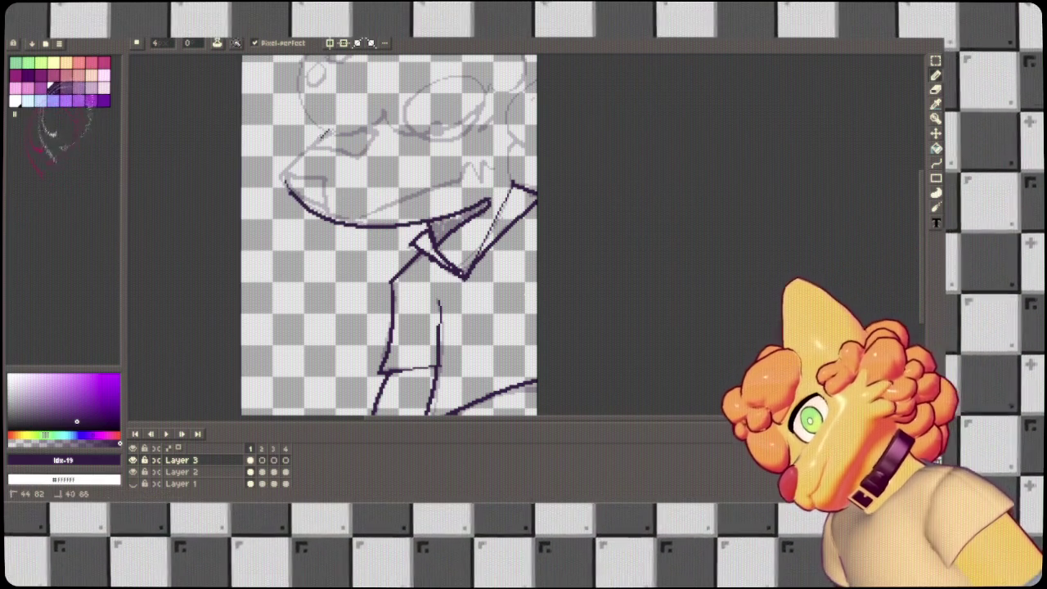
key("ctrl+z")
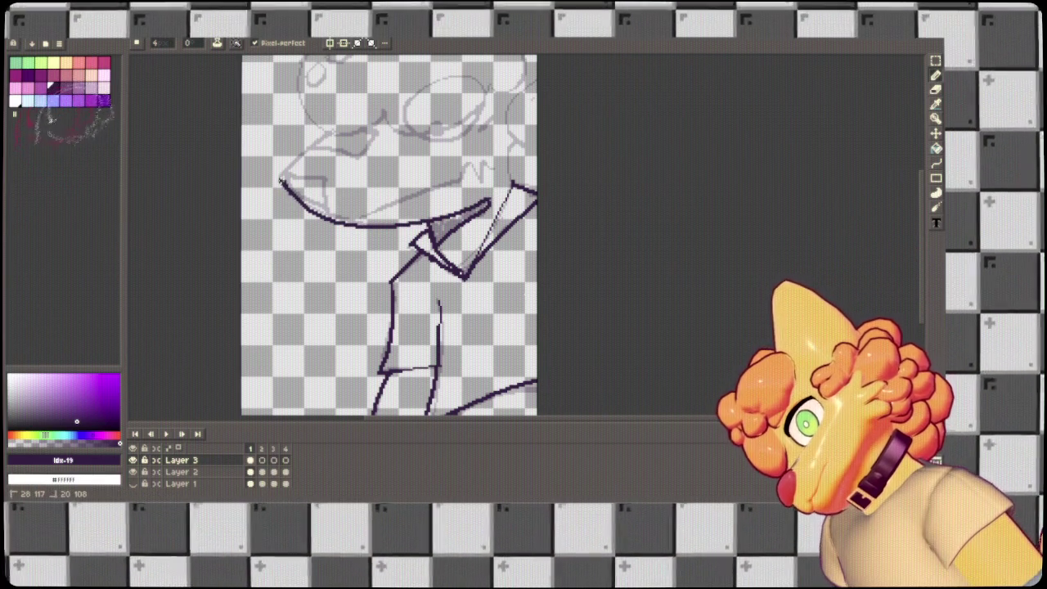
key("ctrl+z")
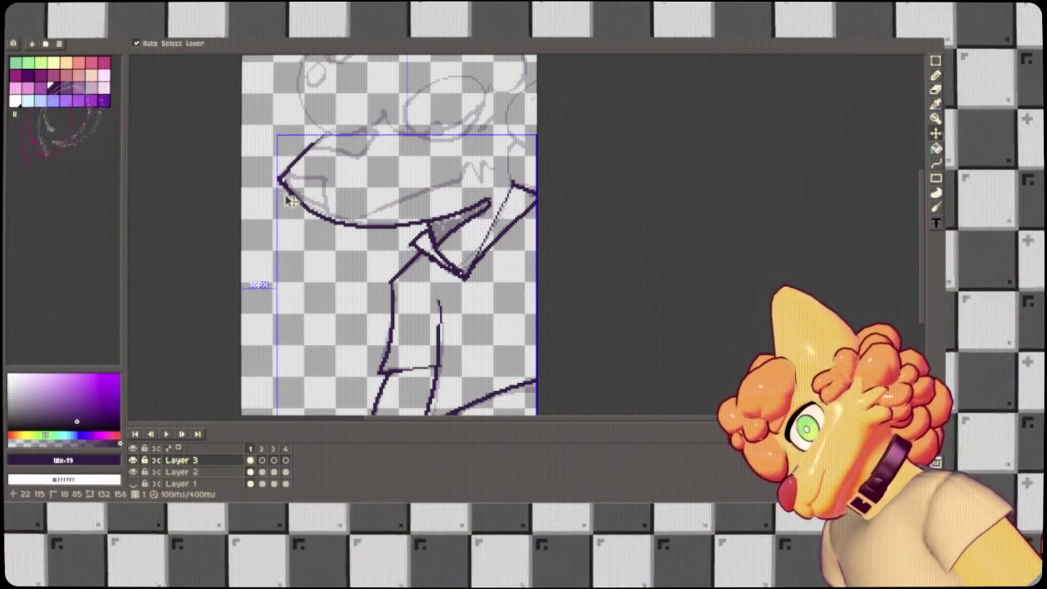
key("e")
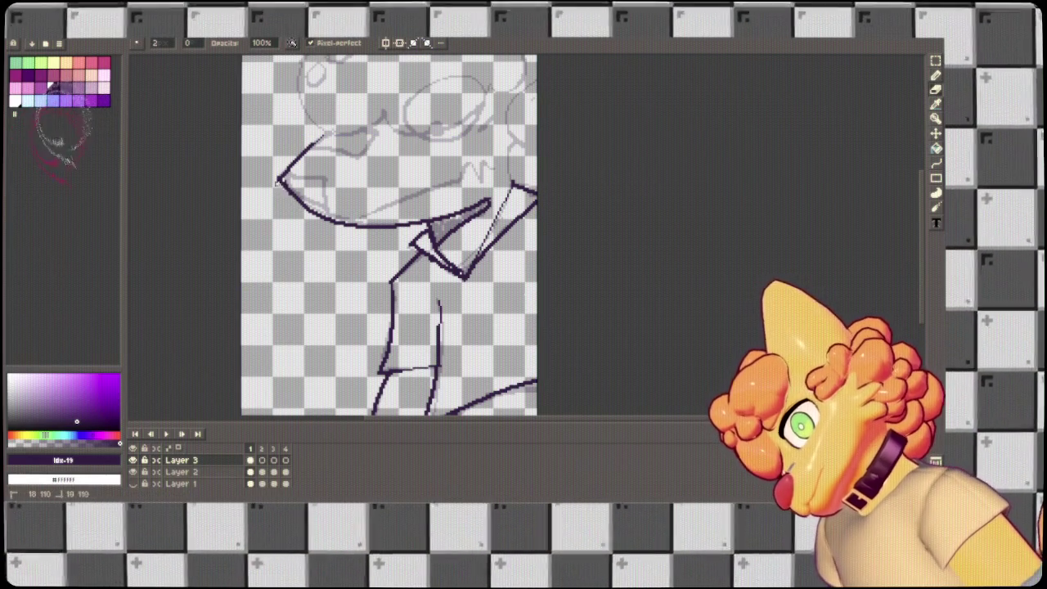
scroll(427, 274, "up", 3)
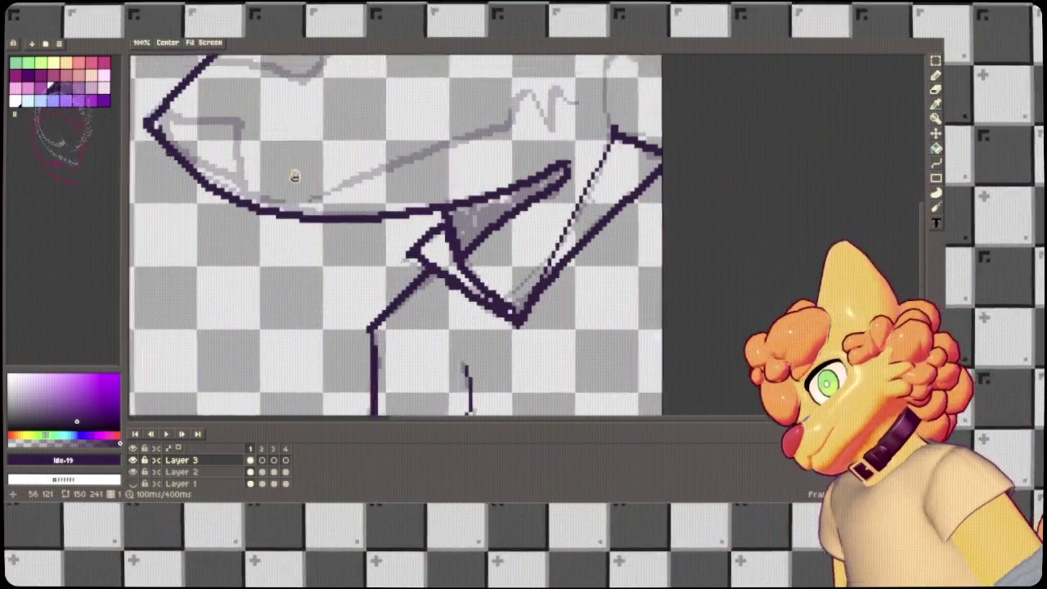
left_click_drag(295, 176, 484, 254)
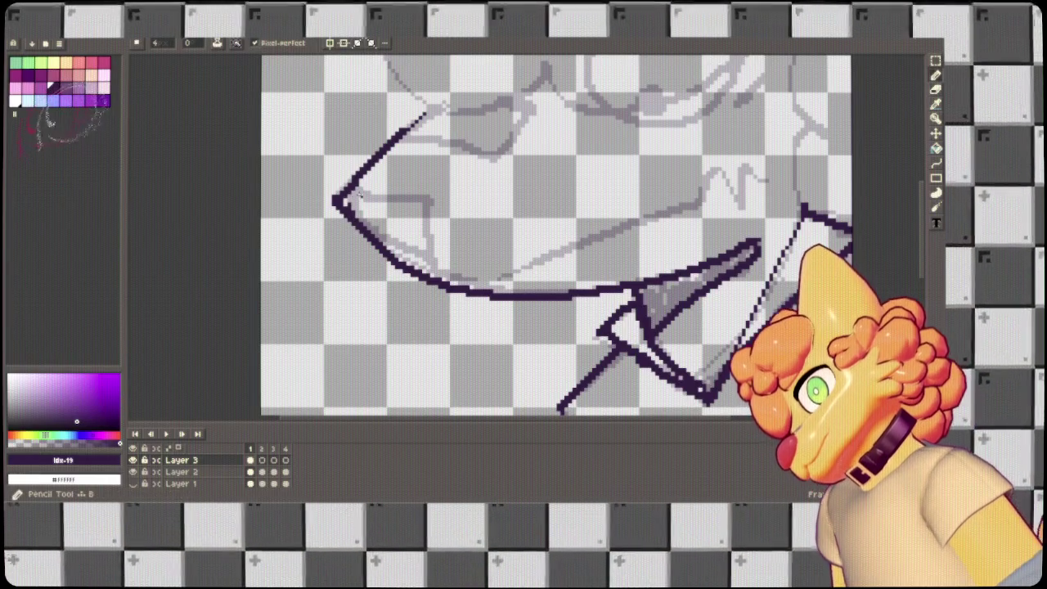
mouse_move(373, 199)
left_mouse_down()
mouse_move(439, 208)
mouse_move(446, 278)
mouse_move(353, 199)
mouse_move(442, 214)
left_mouse_up()
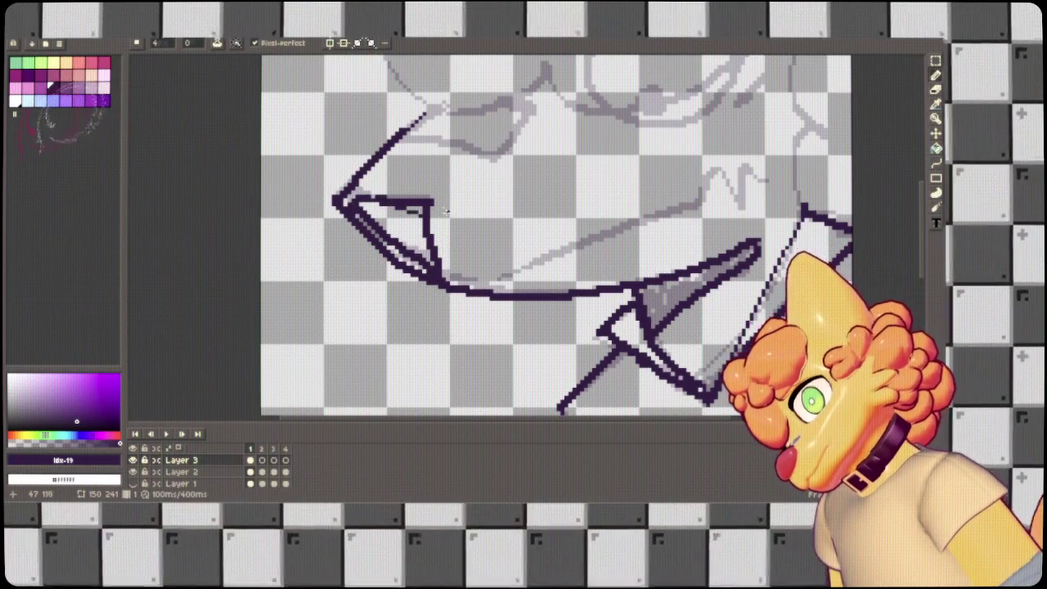
key("ctrl+z")
key("ctrl+z")
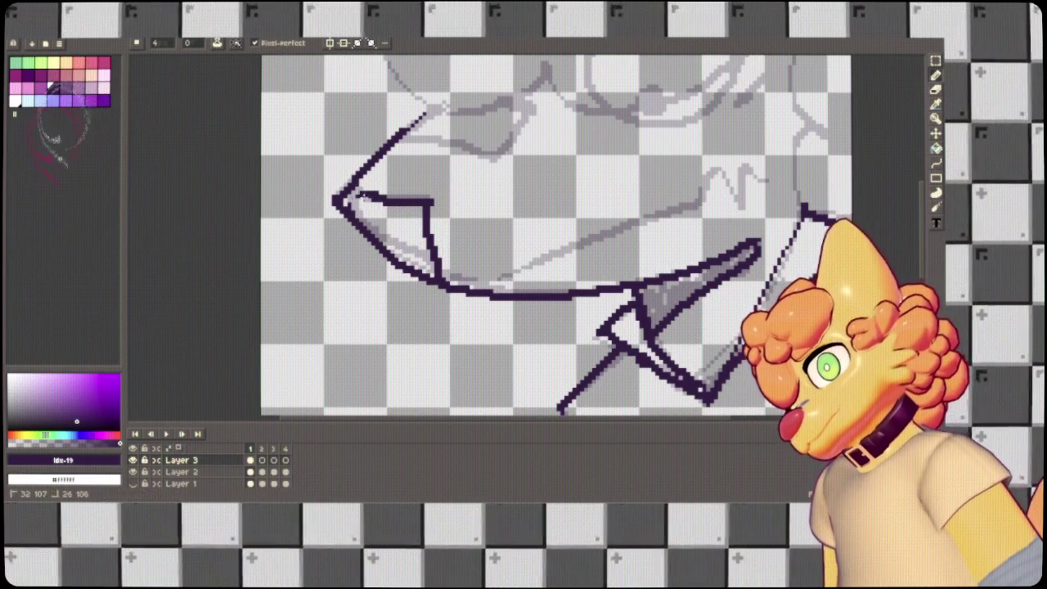
Add a short line down from the jaw point, clean its pixels, and begin the upper head outline.
mouse_move(350, 197)
left_mouse_down()
mouse_move(379, 239)
mouse_move(436, 268)
left_mouse_up()
key("ctrl+z")
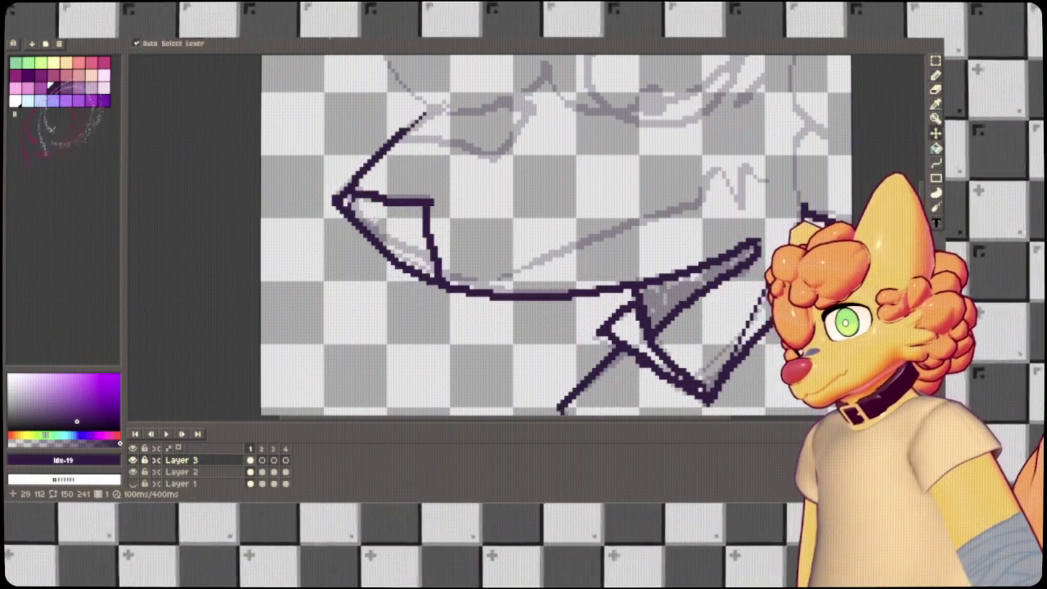
left_click_drag(358, 200, 367, 227)
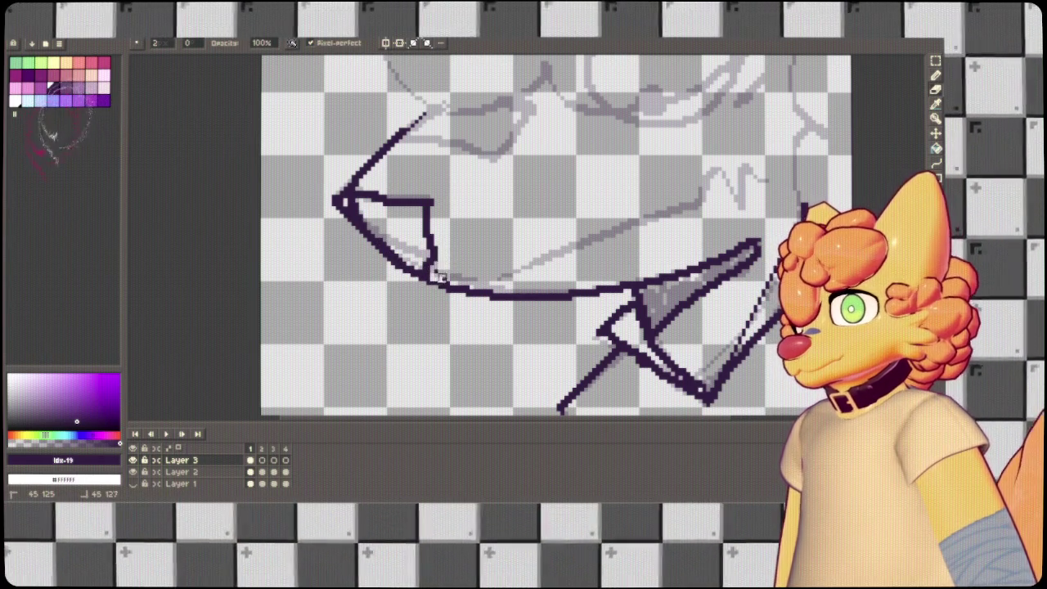
left_click_drag(438, 261, 438, 234)
key("e")
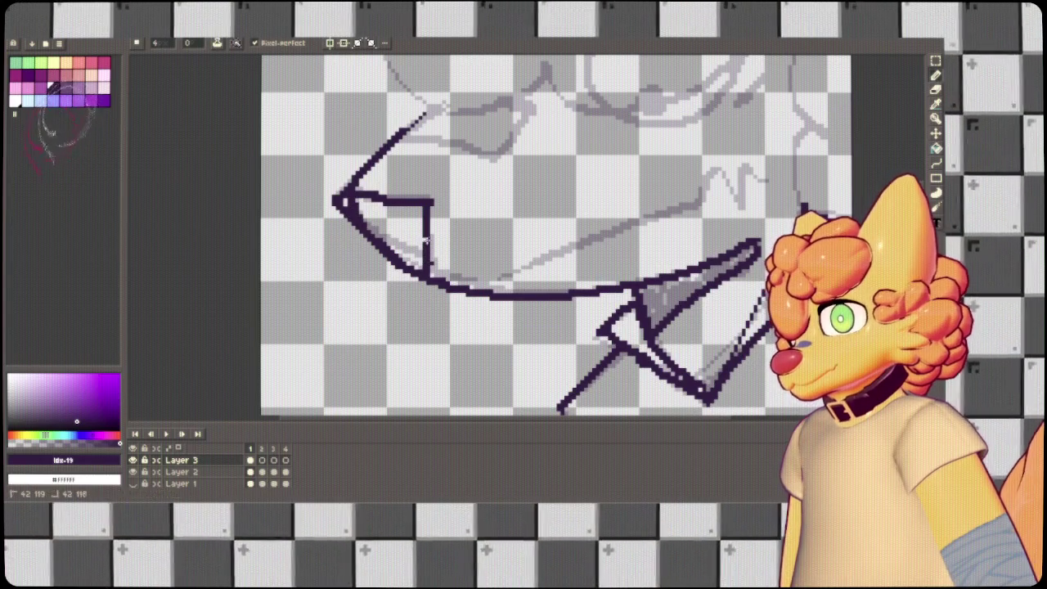
mouse_move(409, 138)
left_mouse_down()
mouse_move(482, 149)
mouse_move(533, 110)
left_mouse_up()
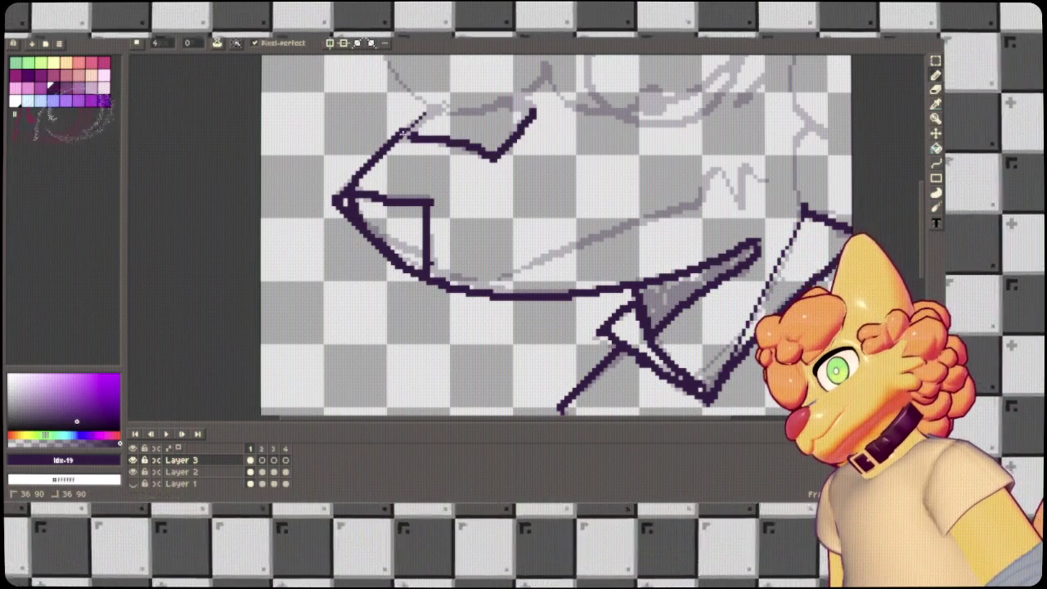
Ink the outline across the upper head and a curved contour along its right edge.
left_click_drag(401, 136, 434, 112)
mouse_move(534, 121)
left_mouse_down()
mouse_move(446, 281)
mouse_move(598, 237)
mouse_move(700, 191)
mouse_move(742, 207)
left_mouse_up()
key("ctrl+z")
key("ctrl+z")
key("ctrl+z")
mouse_move(486, 292)
left_mouse_down()
mouse_move(703, 193)
mouse_move(712, 158)
mouse_move(740, 212)
mouse_move(758, 178)
mouse_move(608, 220)
left_mouse_up()
mouse_move(733, 121)
left_mouse_down()
mouse_move(660, 112)
mouse_move(659, 162)
left_mouse_up()
key("ctrl+z")
mouse_move(616, 120)
left_mouse_down()
mouse_move(561, 234)
mouse_move(620, 270)
mouse_move(574, 164)
mouse_move(622, 261)
mouse_move(560, 303)
mouse_move(620, 348)
left_mouse_up()
key("ctrl+z")
left_click_drag(622, 178, 620, 217)
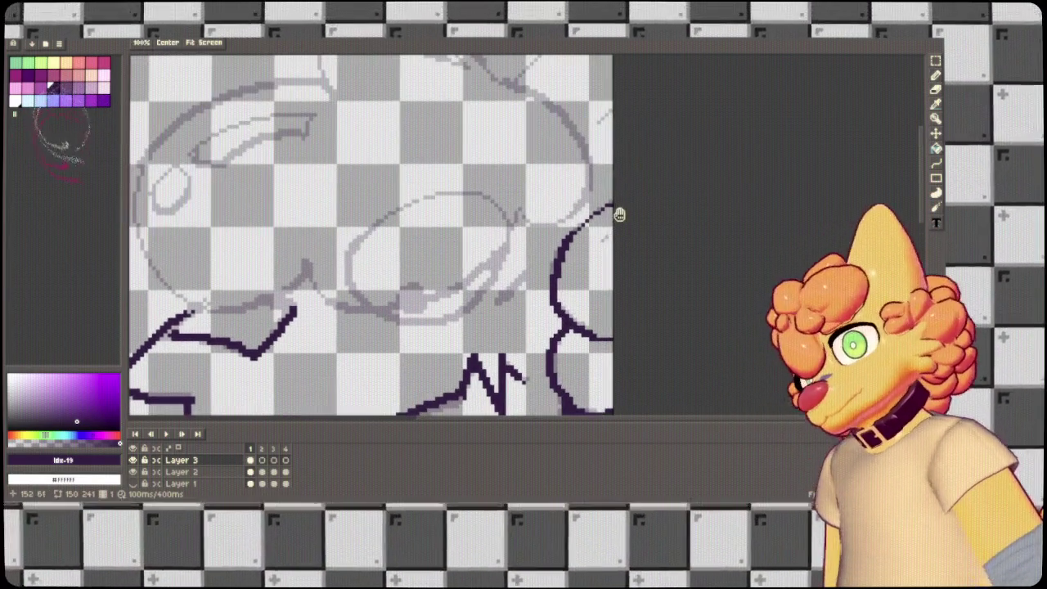
Ink a thin diagonal line toward the top-right and the curled outline looping left from it.
mouse_move(619, 147)
left_mouse_down()
mouse_move(747, 213)
mouse_move(695, 217)
left_mouse_up()
left_click_drag(579, 192, 699, 124)
key("ctrl+z")
left_click_drag(586, 275, 707, 167)
key("ctrl+z")
left_click_drag(585, 275, 707, 164)
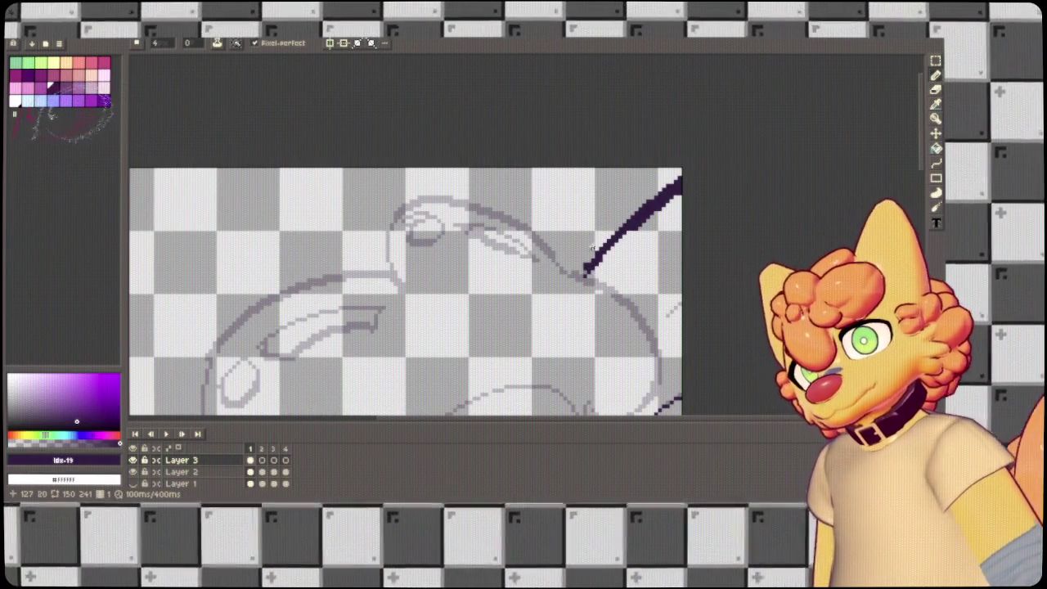
mouse_move(586, 275)
left_mouse_down()
mouse_move(462, 198)
mouse_move(421, 299)
left_mouse_up()
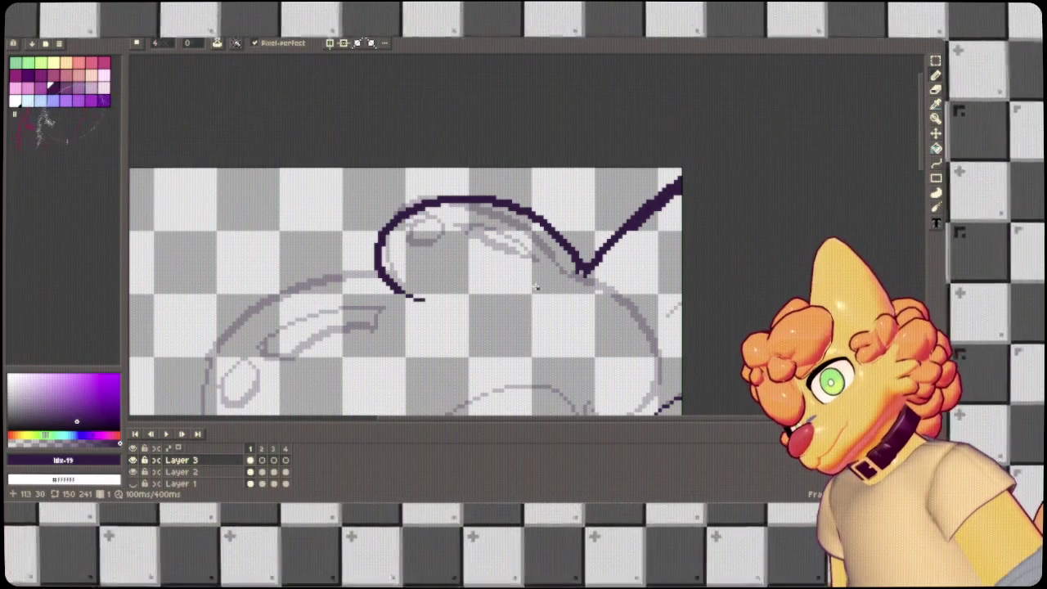
mouse_move(408, 236)
left_mouse_down()
mouse_move(412, 221)
mouse_move(425, 237)
mouse_move(409, 225)
mouse_move(417, 249)
mouse_move(429, 214)
left_mouse_up()
key("ctrl+z")
key("ctrl+z")
key("ctrl+z")
key("ctrl+z")
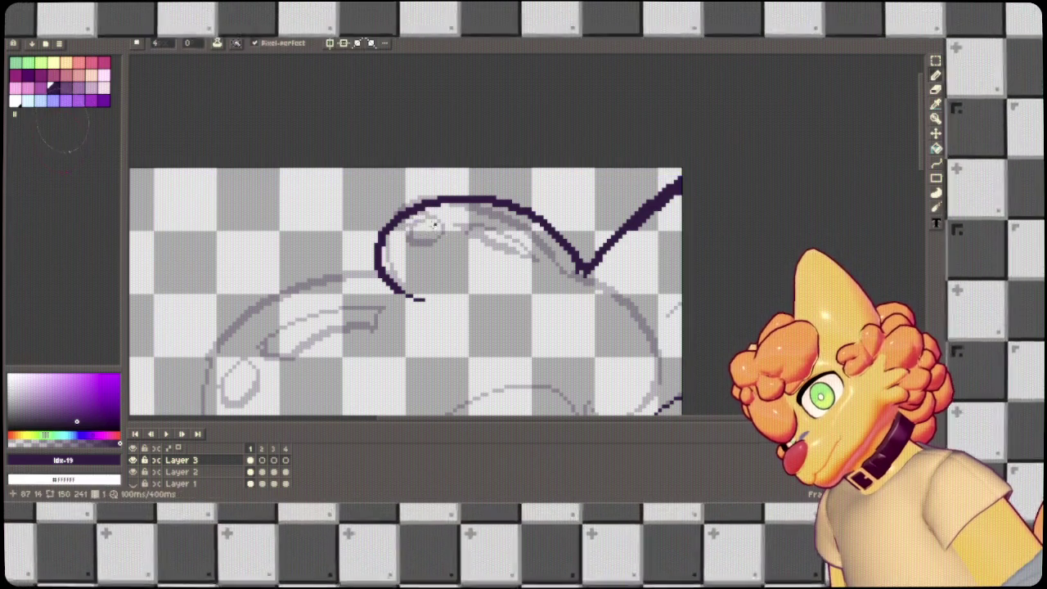
mouse_move(413, 252)
left_mouse_down()
mouse_move(415, 231)
mouse_move(464, 227)
mouse_move(550, 263)
mouse_move(502, 249)
left_mouse_up()
key("ctrl+z")
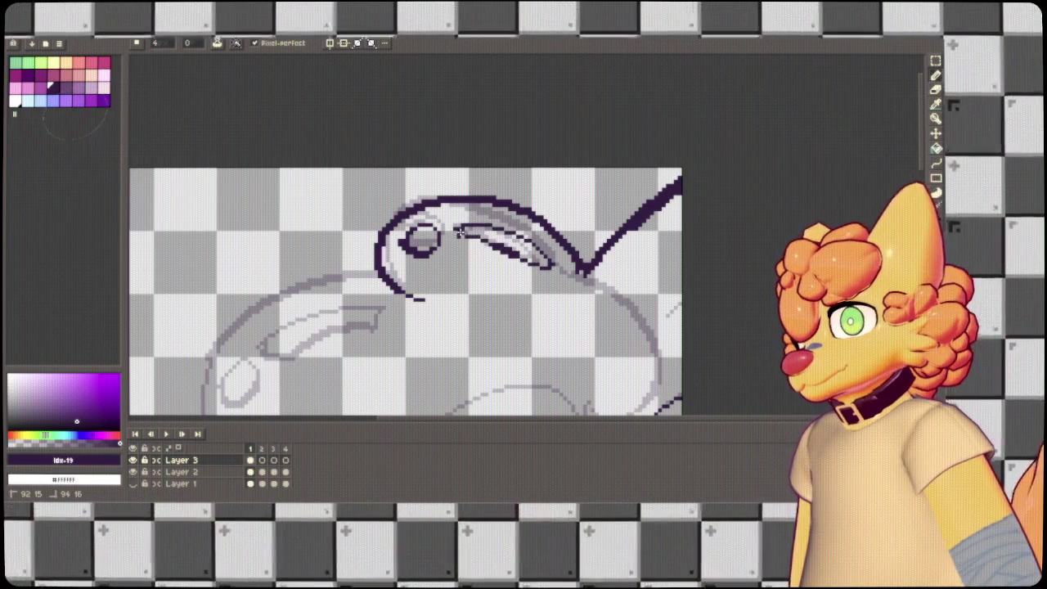
Outline the head's lower right and its left side down toward the bottom.
left_click_drag(575, 276, 523, 150)
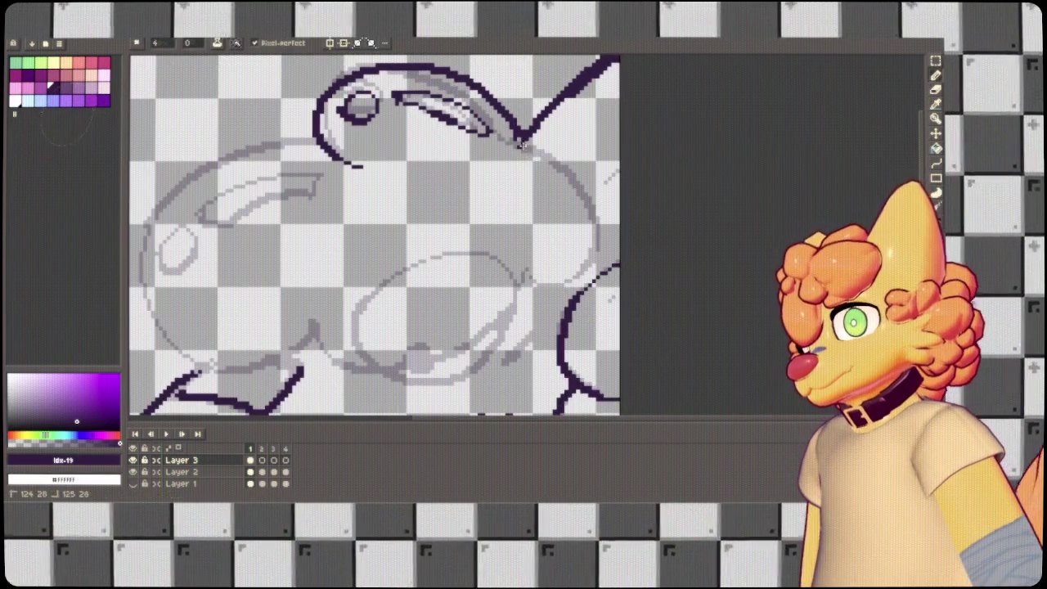
mouse_move(522, 272)
left_mouse_down()
mouse_move(603, 219)
mouse_move(524, 147)
mouse_move(498, 152)
left_mouse_up()
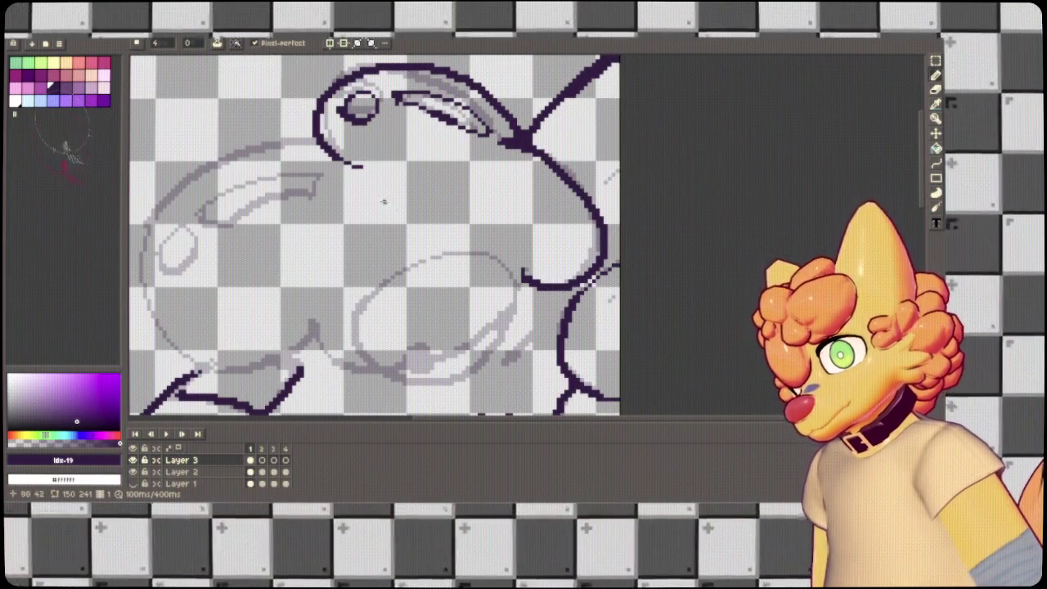
left_click_drag(354, 170, 455, 133)
mouse_move(422, 96)
left_mouse_down()
mouse_move(313, 121)
mouse_move(315, 327)
mouse_move(420, 294)
mouse_move(531, 331)
mouse_move(622, 237)
mouse_move(431, 315)
mouse_move(413, 279)
left_mouse_up()
key("ctrl+z")
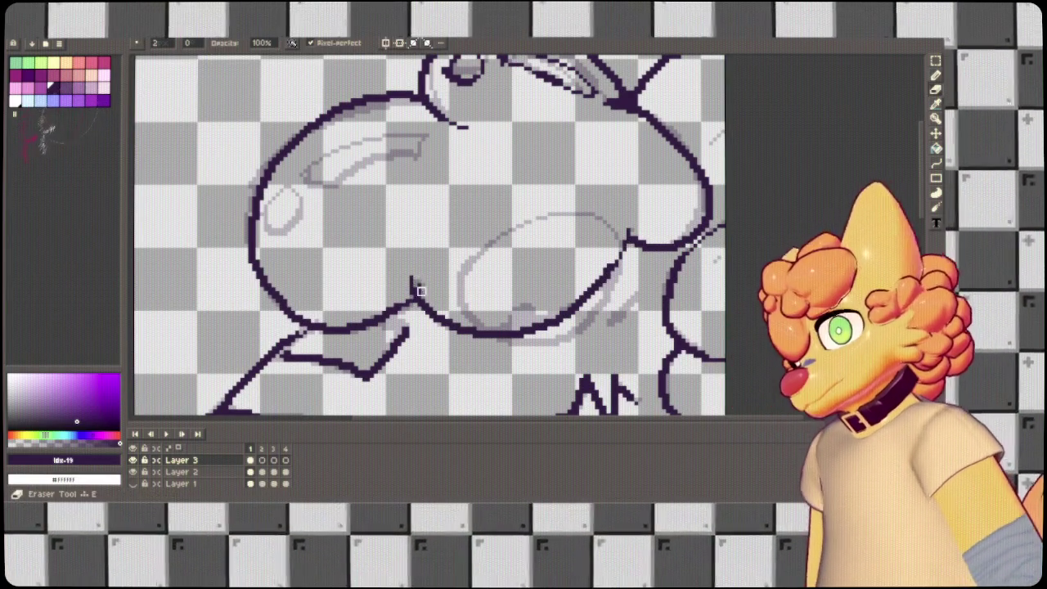
Redraw the connecting segment under the cheek shorter and erase stray pixels at the junction.
key("ctrl+z")
left_click_drag(414, 281, 416, 296)
key("e")
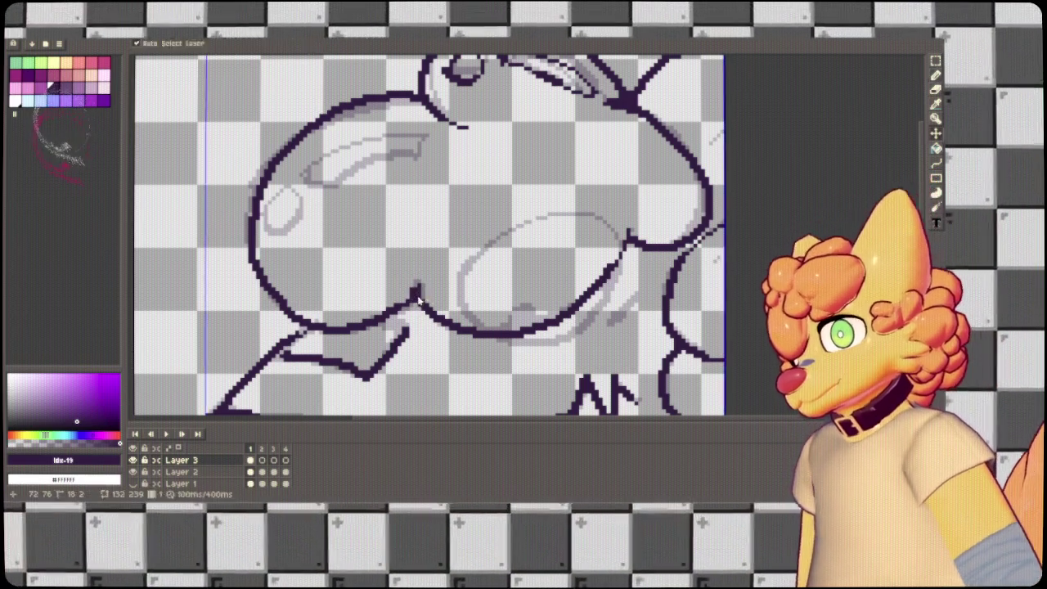
left_click(416, 293)
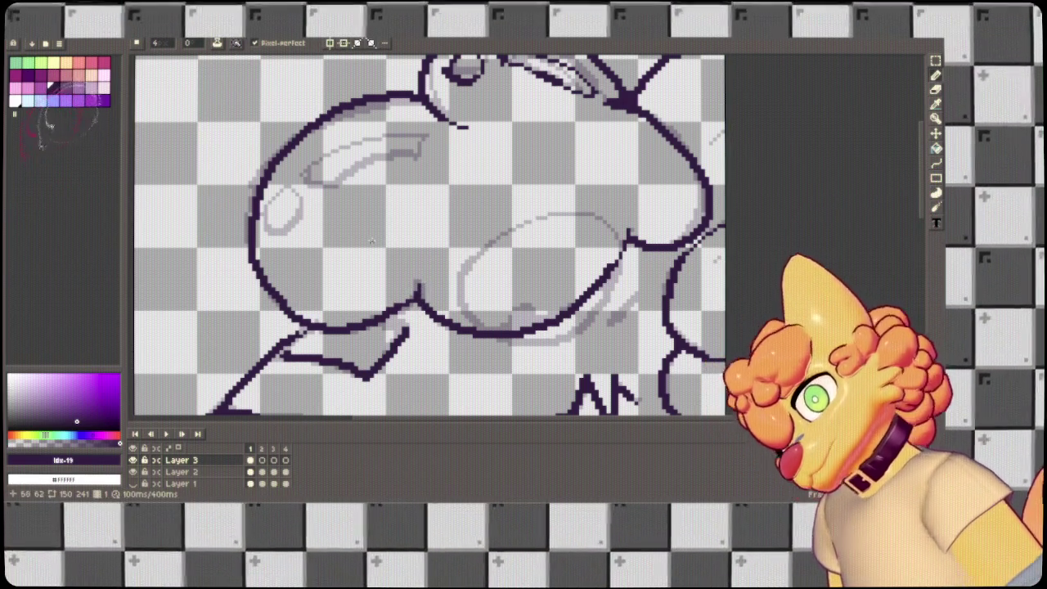
Draw the eye's oval outline and a thin eyelid line above it.
left_click_drag(288, 173, 294, 223)
key("ctrl+z")
mouse_move(289, 176)
left_mouse_down()
mouse_move(286, 222)
mouse_move(291, 177)
left_mouse_up()
mouse_move(331, 146)
left_mouse_down()
mouse_move(432, 119)
mouse_move(323, 168)
mouse_move(425, 110)
mouse_move(305, 162)
mouse_move(432, 129)
left_mouse_up()
key("ctrl+z")
key("ctrl+z")
key("ctrl+z")
scroll(526, 181, "up", 2)
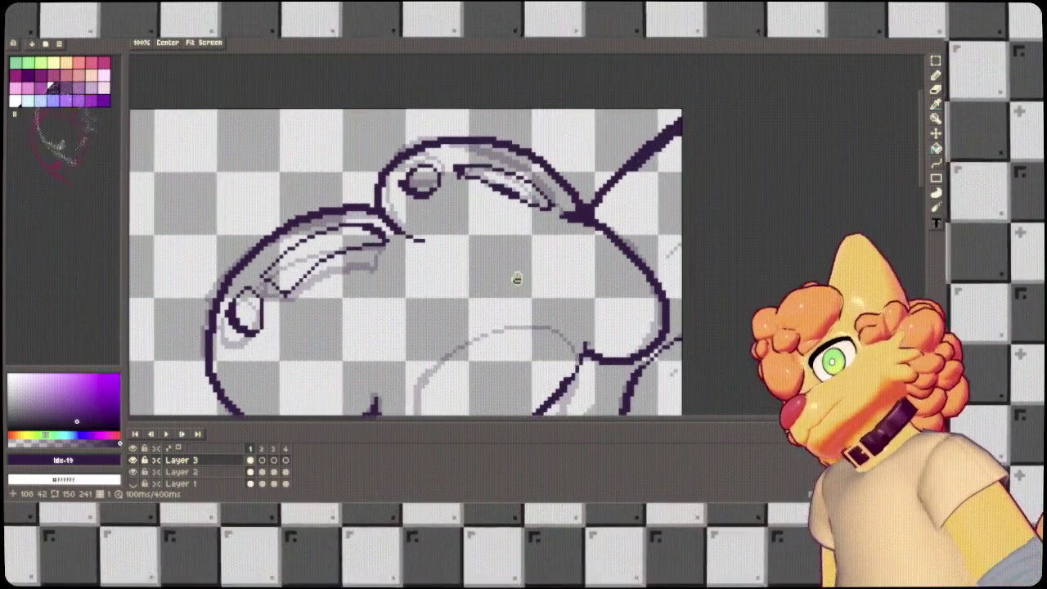
Fill a dark pupil in the eye and add a short line below the eye's corner.
scroll(529, 290, "down", 2)
scroll(691, 157, "down", 3)
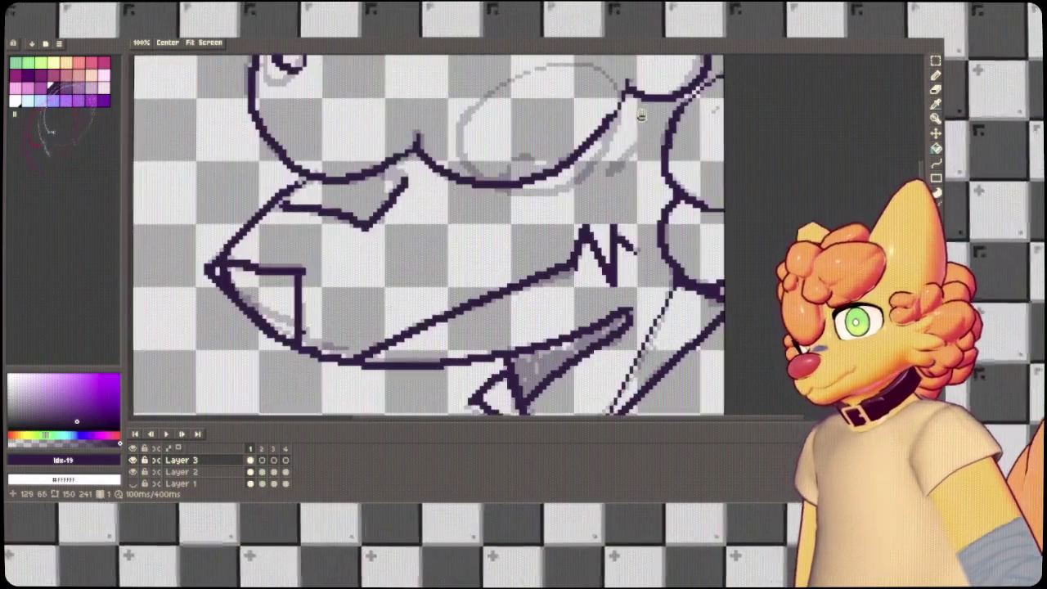
mouse_move(458, 138)
left_mouse_down()
mouse_move(474, 109)
mouse_move(620, 123)
mouse_move(509, 190)
mouse_move(460, 135)
left_mouse_up()
mouse_move(525, 173)
left_mouse_down()
mouse_move(539, 163)
mouse_move(527, 155)
mouse_move(542, 165)
left_mouse_up()
key("ctrl+z")
left_click_drag(632, 149, 612, 175)
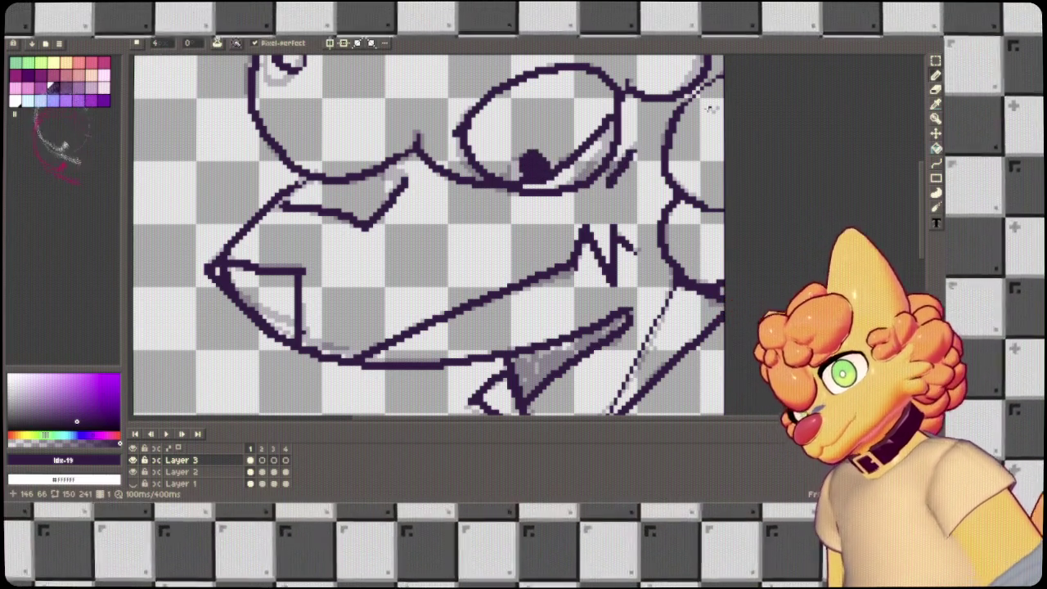
scroll(710, 108, "down", 5)
scroll(573, 122, "up", 4)
Thicken the diagonal tongue line, then go to Layer 3's frame 2 and start its jaw line.
scroll(520, 108, "down", 1)
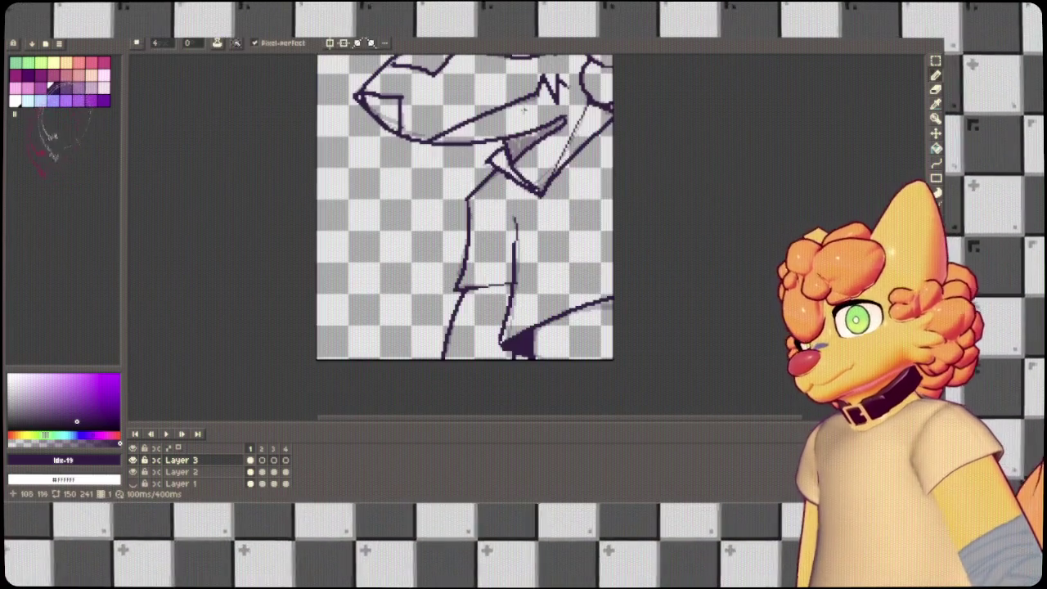
left_click_drag(562, 121, 533, 135)
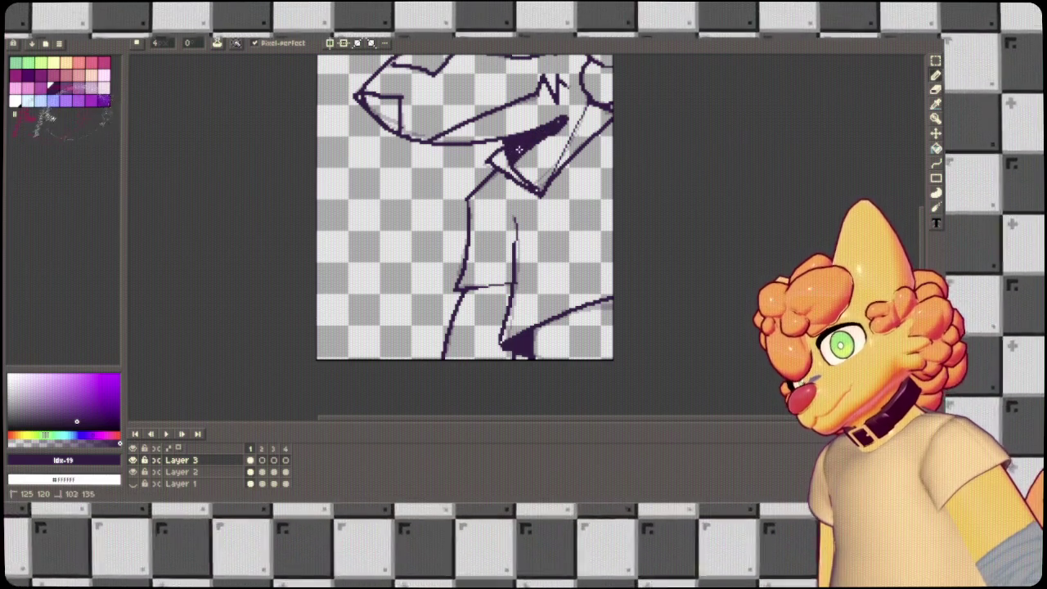
left_click_drag(486, 158, 452, 248)
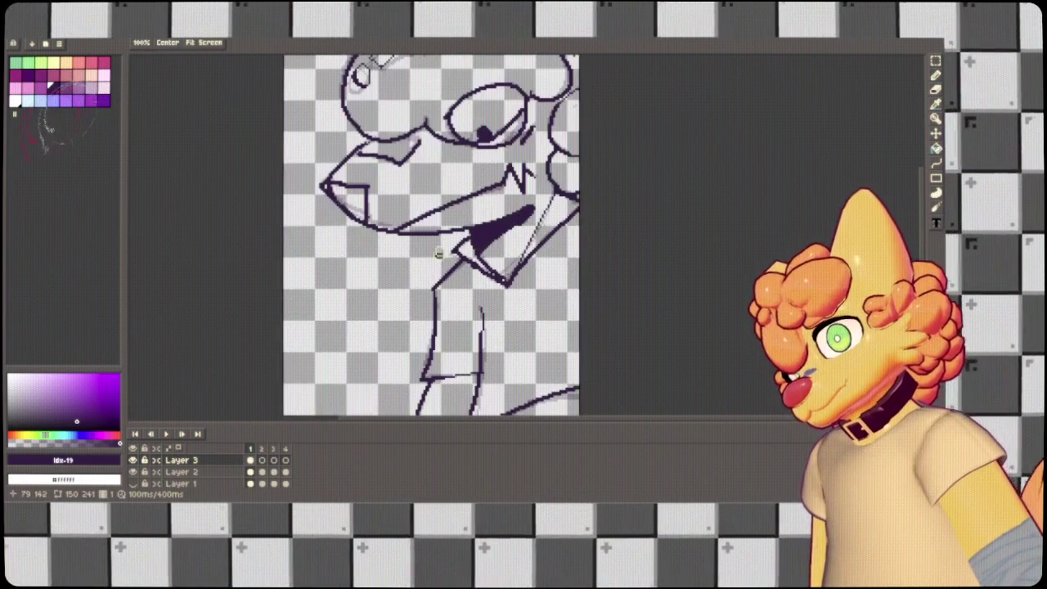
left_click(263, 460)
mouse_move(364, 144)
left_mouse_down()
mouse_move(324, 185)
mouse_move(335, 204)
mouse_move(453, 230)
mouse_move(536, 207)
left_mouse_up()
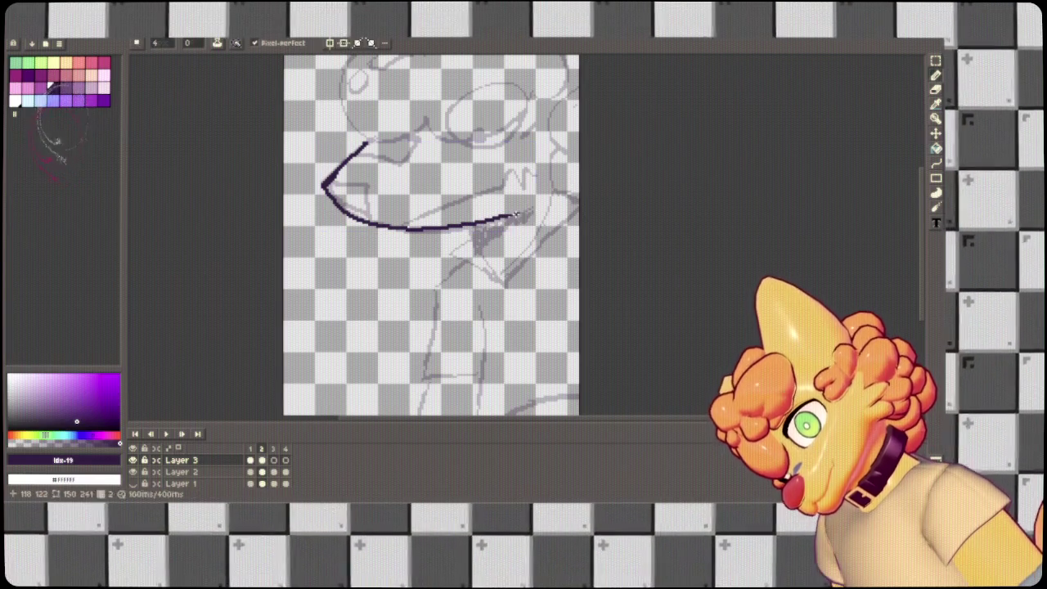
Zoom to the mouth on frame 2 and sketch the jaw extension and pointed tongue shape.
scroll(590, 149, "up", 2)
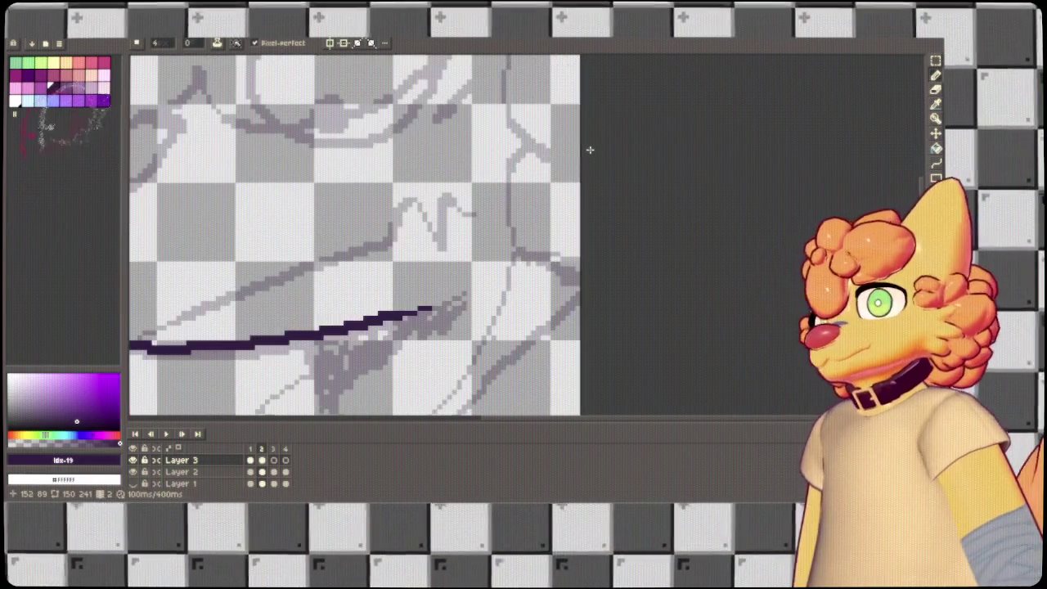
mouse_move(466, 249)
left_mouse_down()
mouse_move(596, 176)
mouse_move(635, 188)
left_mouse_up()
mouse_move(463, 233)
left_mouse_down()
mouse_move(509, 318)
mouse_move(540, 350)
left_mouse_up()
mouse_move(473, 267)
left_mouse_down()
mouse_move(426, 307)
mouse_move(565, 378)
mouse_move(684, 141)
mouse_move(668, 212)
mouse_move(575, 330)
left_mouse_up()
key("ctrl+z")
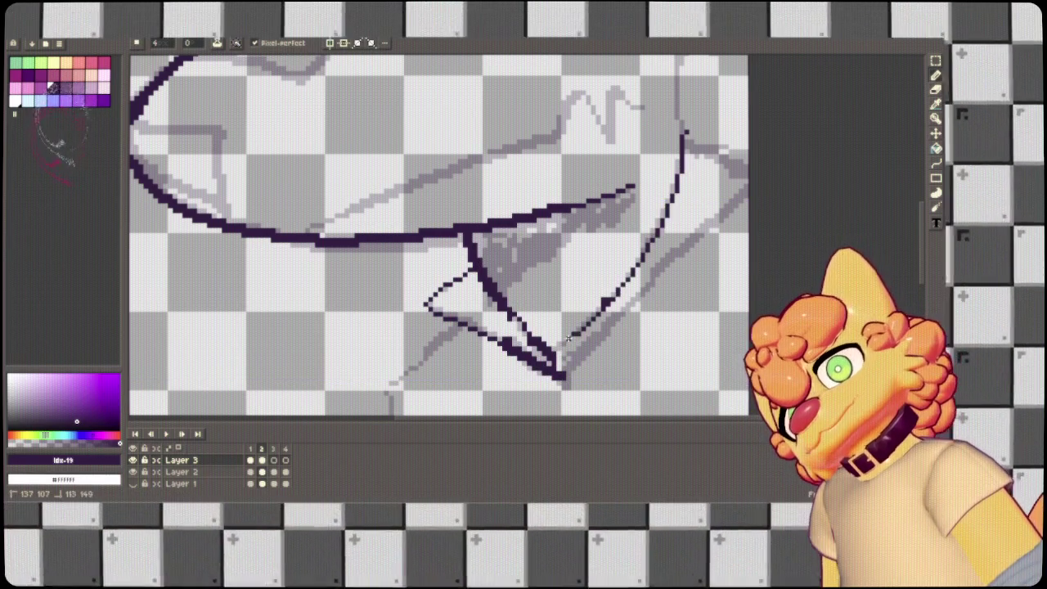
key("ctrl+z")
Redraw the neck curve as a bold stroke, with two lines meeting at the jaw's lower point.
mouse_move(684, 136)
left_mouse_down()
mouse_move(625, 270)
mouse_move(538, 350)
left_mouse_up()
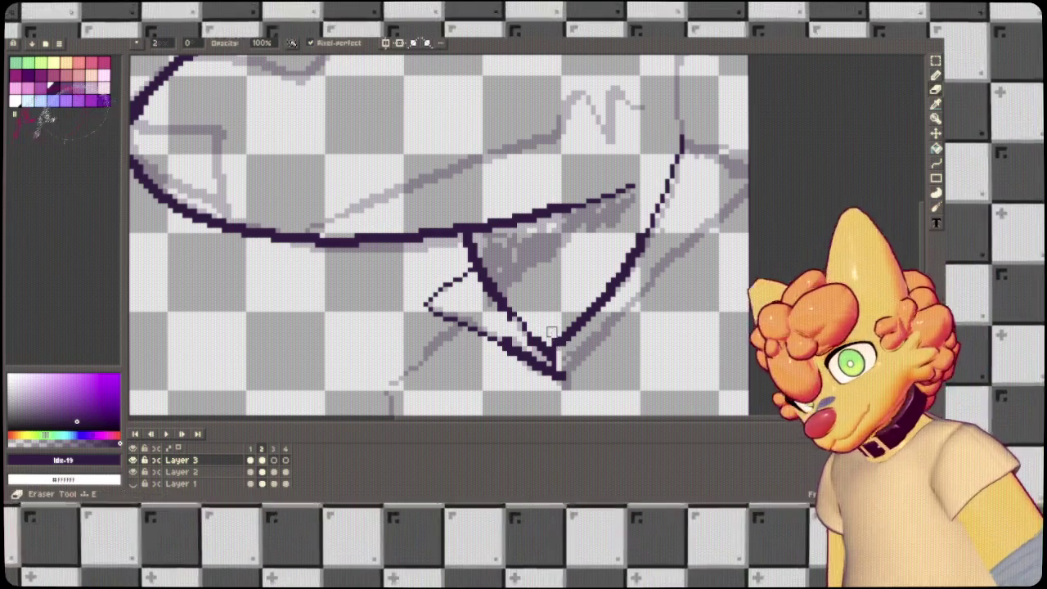
key("b")
left_click_drag(558, 342, 553, 349)
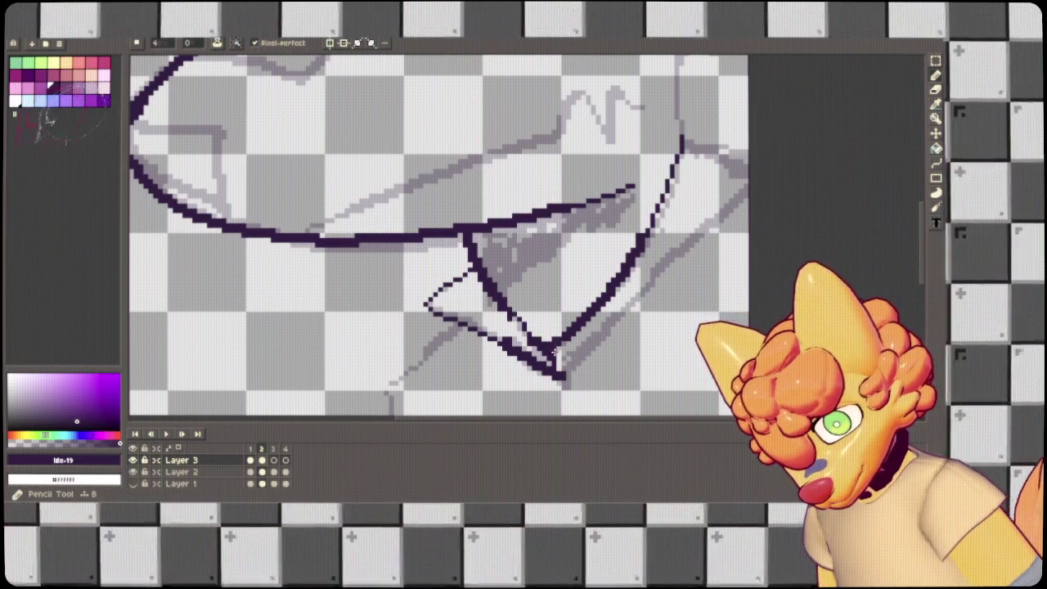
left_click_drag(681, 139, 747, 180)
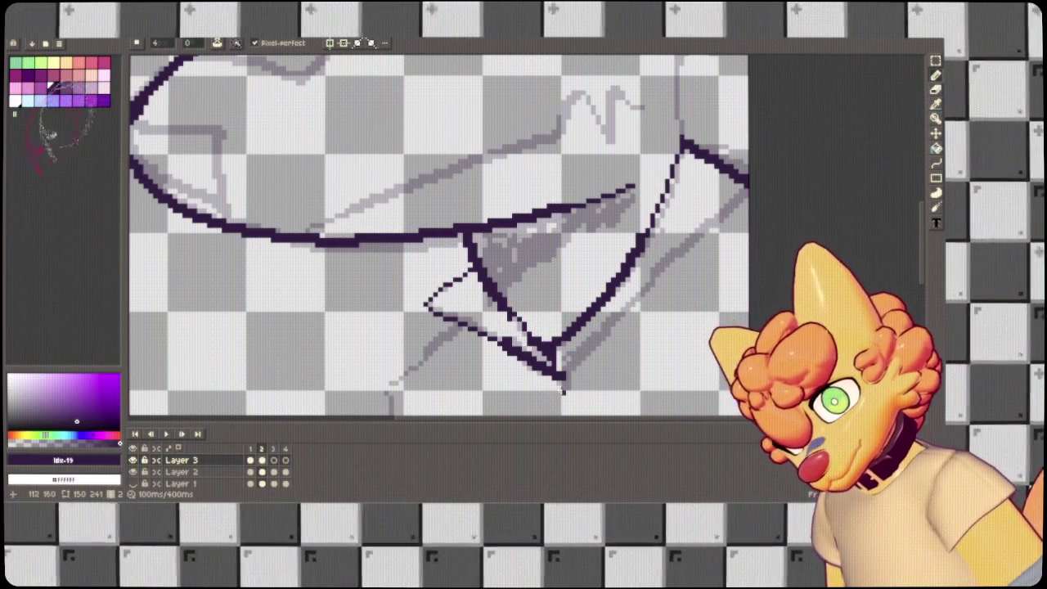
left_click_drag(561, 376, 746, 183)
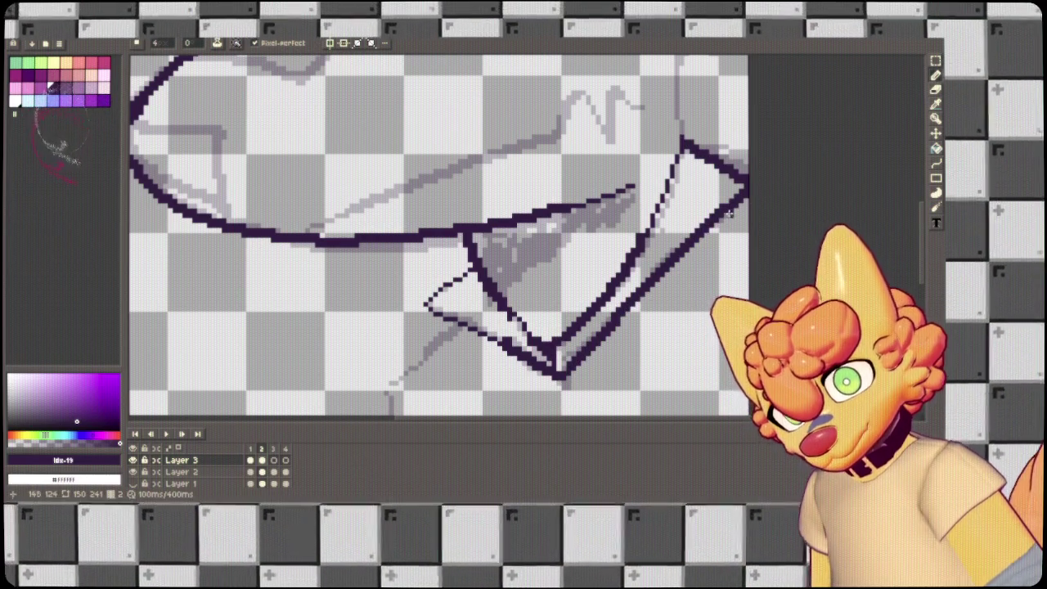
mouse_move(555, 331)
left_mouse_down()
mouse_move(621, 189)
mouse_move(641, 78)
left_mouse_up()
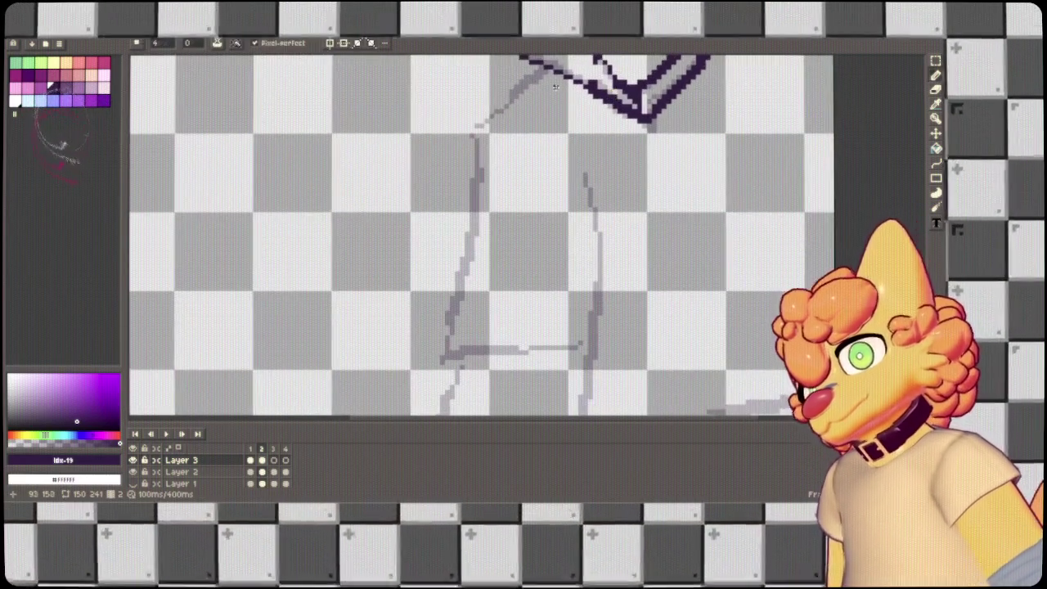
Ink the left body line on frame 2, checking frame 1's lineart for reference.
mouse_move(472, 131)
left_mouse_down()
mouse_move(460, 303)
mouse_move(440, 375)
mouse_move(508, 348)
mouse_move(598, 355)
mouse_move(548, 196)
mouse_move(486, 61)
left_mouse_up()
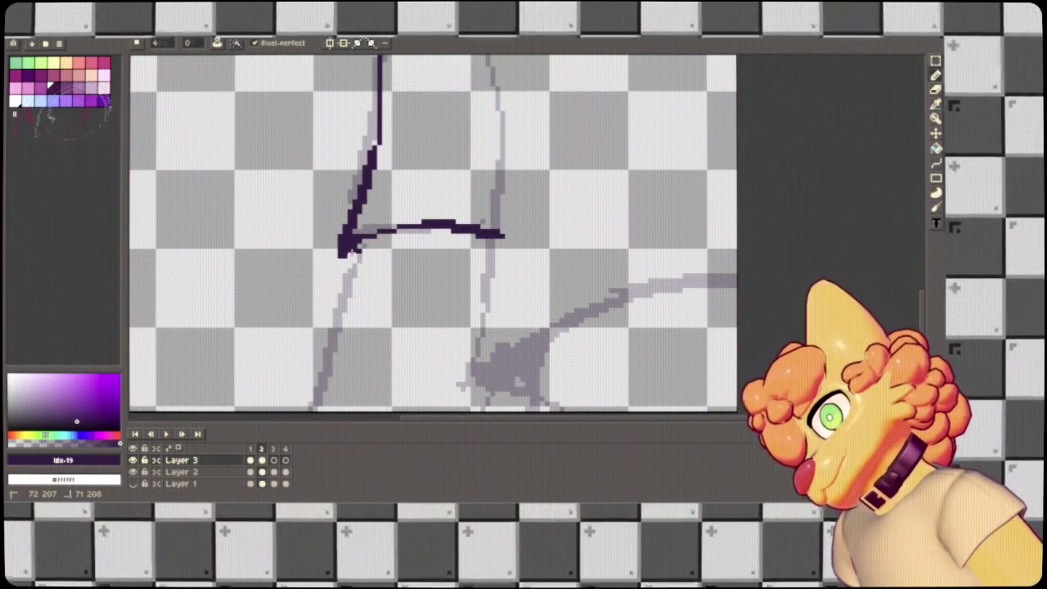
left_click(252, 460)
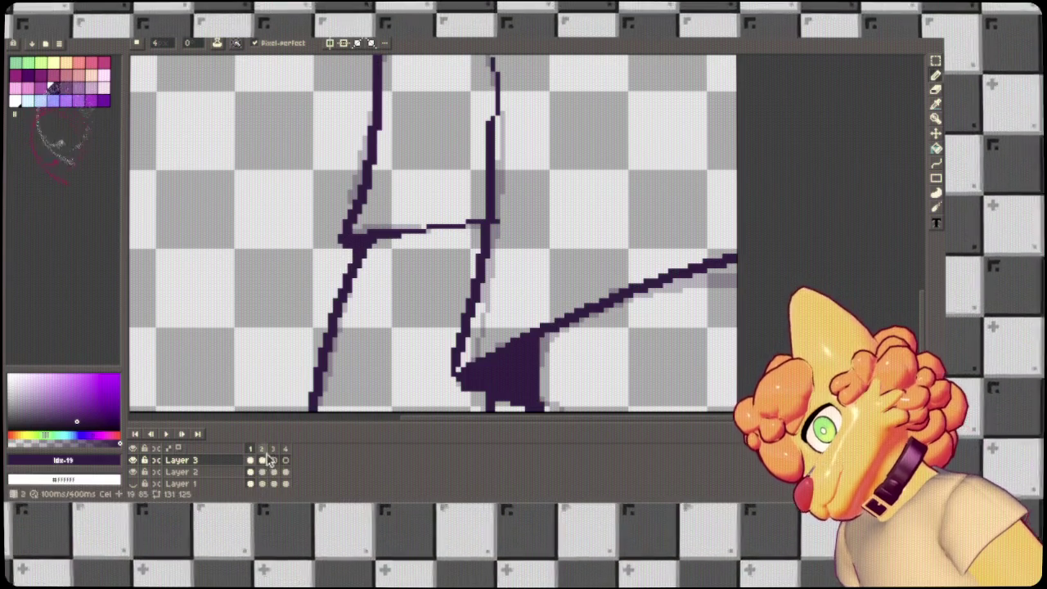
key("Right")
left_click_drag(529, 268, 457, 297)
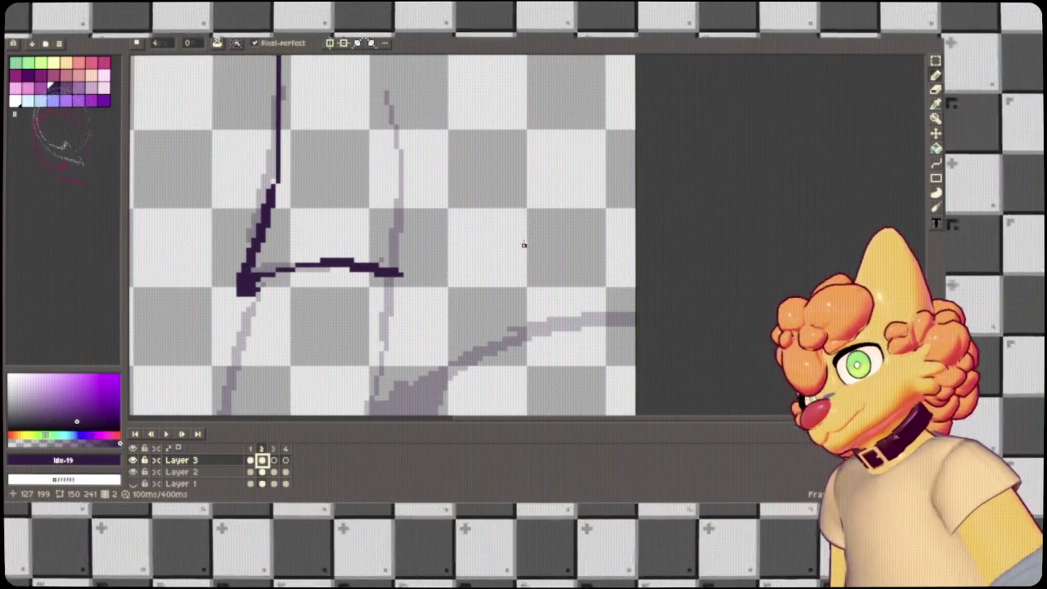
scroll(522, 240, "down", 2)
Ink the leg stroke and shadow curve to the canvas edge, filling the small corner triangle.
mouse_move(438, 152)
left_mouse_down()
mouse_move(447, 259)
mouse_move(424, 365)
left_mouse_up()
key("ctrl+z")
mouse_move(438, 152)
left_mouse_down()
mouse_move(446, 203)
mouse_move(425, 337)
mouse_move(622, 285)
left_mouse_up()
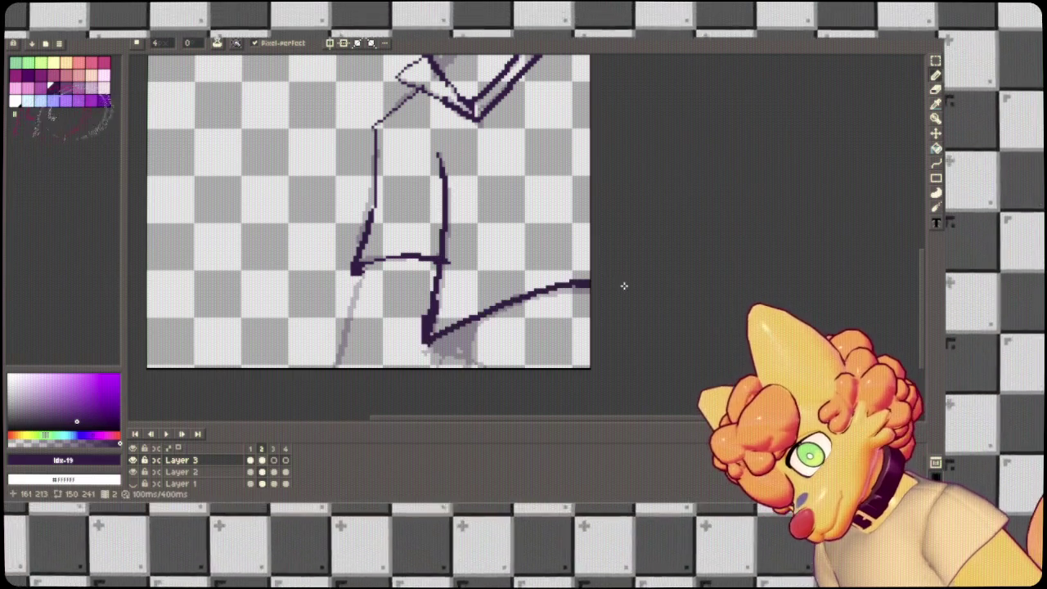
key("ctrl+z")
mouse_move(432, 347)
left_mouse_down()
mouse_move(485, 312)
mouse_move(613, 306)
left_mouse_up()
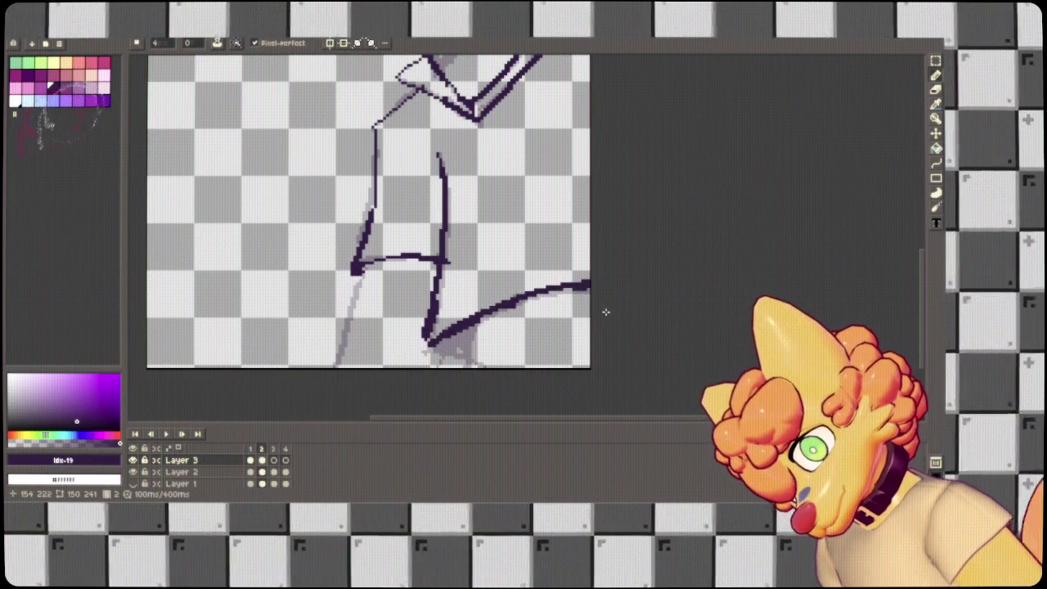
key("ctrl+z")
left_click_drag(427, 342, 603, 283)
mouse_move(427, 343)
left_mouse_down()
mouse_move(468, 360)
mouse_move(465, 368)
left_mouse_up()
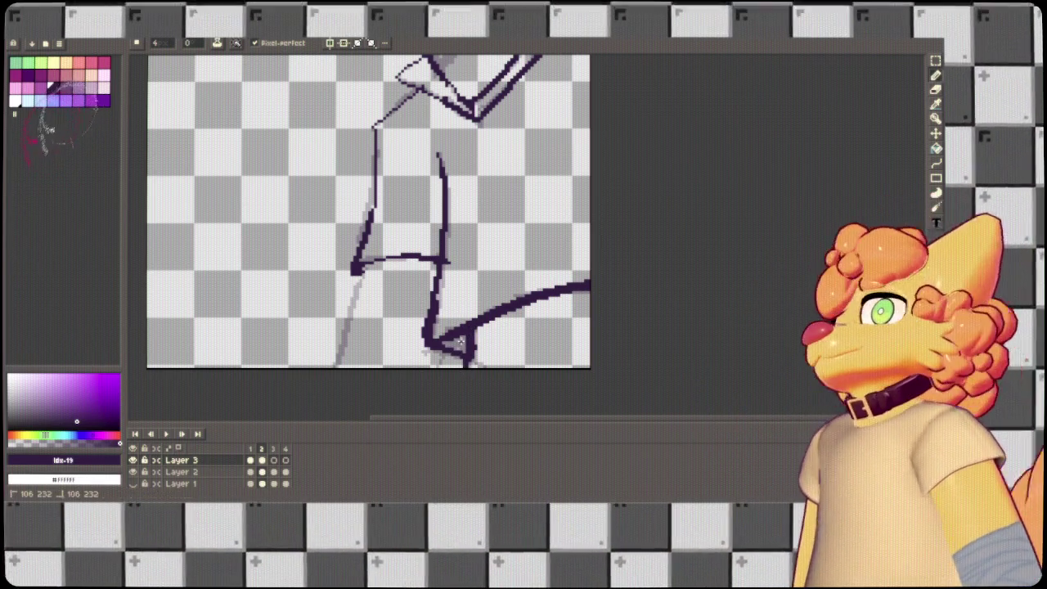
left_click_drag(454, 337, 466, 353)
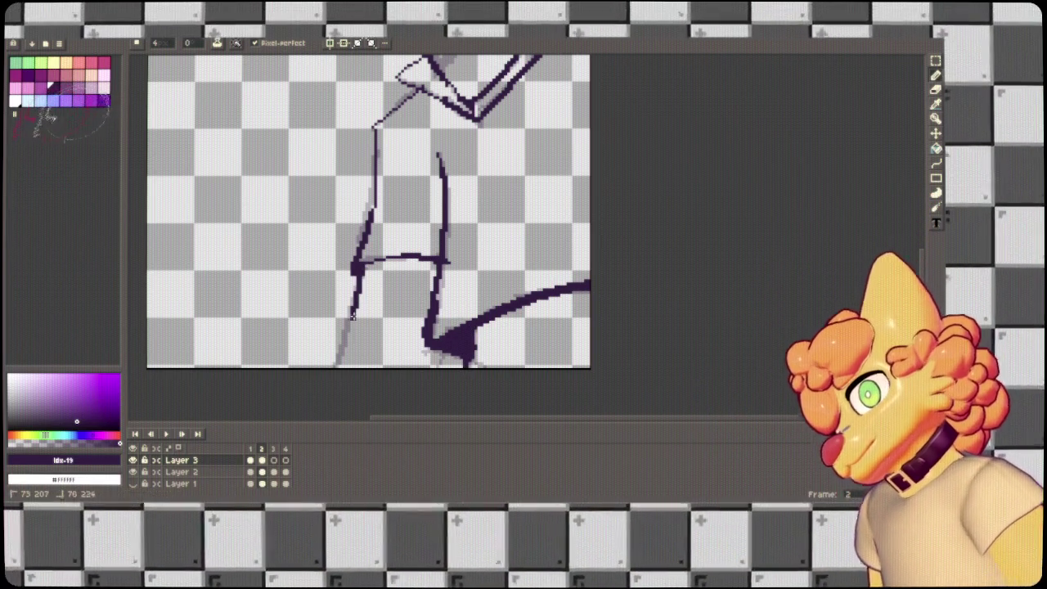
Ink the left leg guide line, erase stray pixels, and return to the Pencil.
left_click_drag(358, 267, 328, 368)
scroll(318, 433, "down", 3)
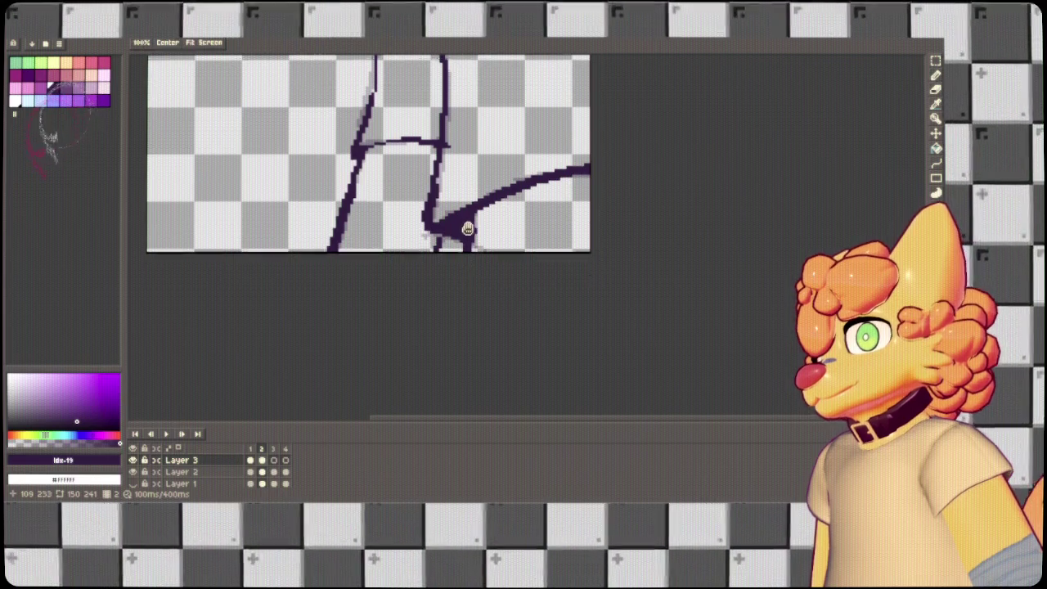
left_click_drag(467, 223, 469, 264)
key("e")
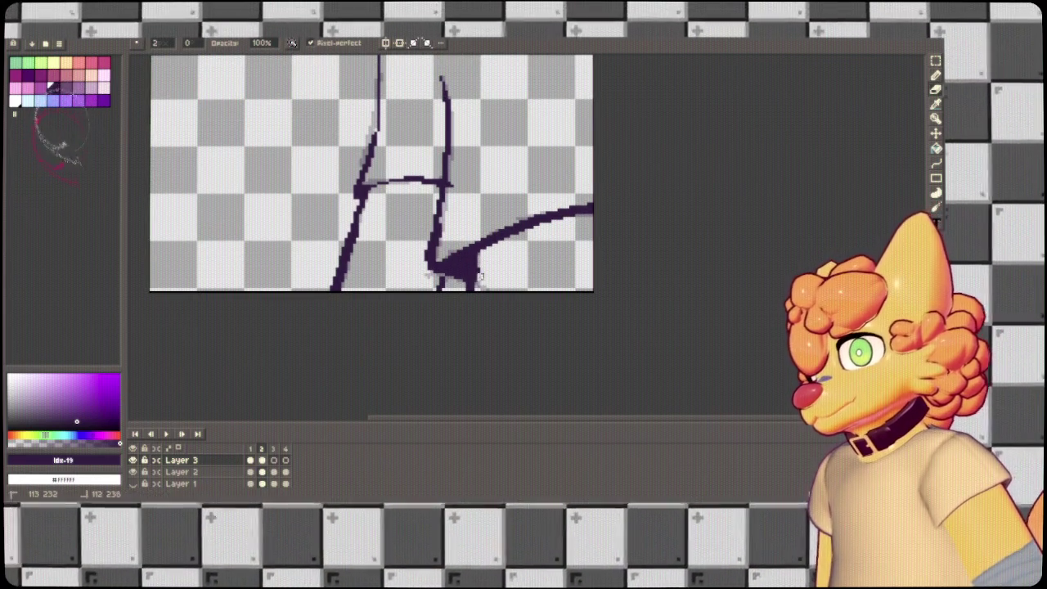
mouse_move(516, 216)
left_mouse_down()
mouse_move(580, 215)
mouse_move(575, 311)
mouse_move(437, 404)
left_mouse_up()
key("b")
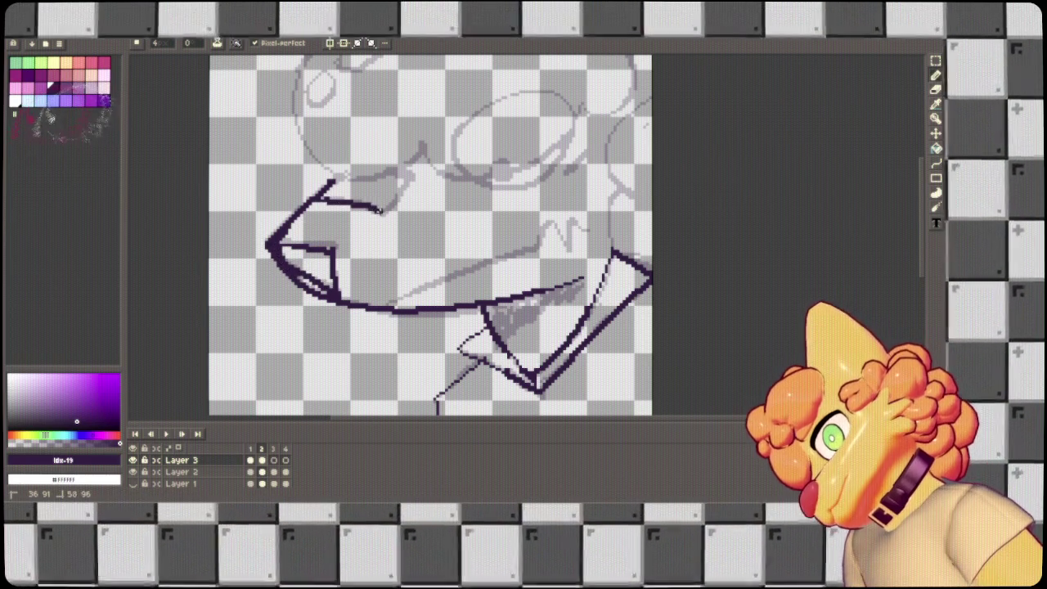
Draw the rounded arc over the top of the head on frame 2.
scroll(420, 240, "up", 5)
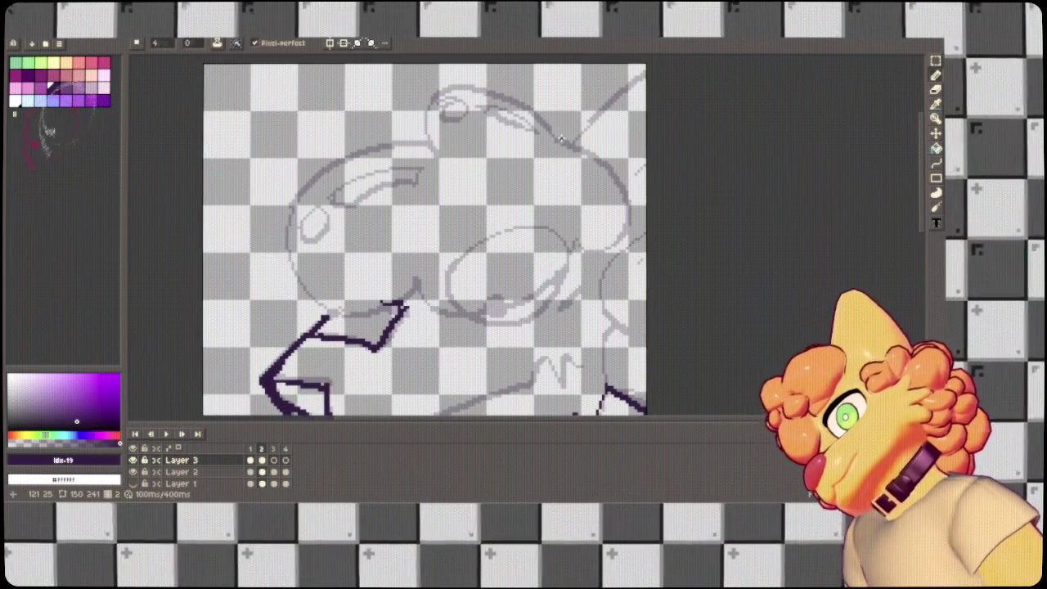
mouse_move(557, 131)
left_mouse_down()
mouse_move(419, 127)
mouse_move(414, 154)
mouse_move(528, 103)
mouse_move(422, 149)
left_mouse_up()
key("ctrl+z")
key("ctrl+z")
mouse_move(562, 149)
left_mouse_down()
mouse_move(553, 133)
mouse_move(414, 119)
mouse_move(309, 303)
mouse_move(422, 275)
mouse_move(399, 300)
mouse_move(288, 202)
mouse_move(434, 148)
mouse_move(278, 266)
mouse_move(413, 292)
left_mouse_up()
key("ctrl+z")
key("ctrl+z")
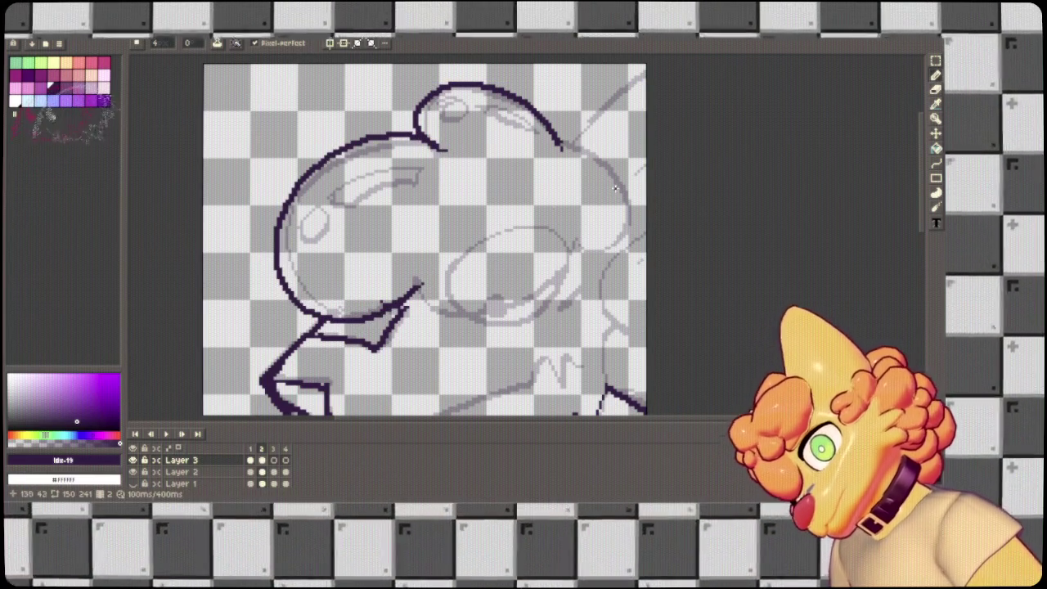
Ink the left head outline down from the arc and the bottom-right edge.
key("ctrl+z")
mouse_move(430, 145)
left_mouse_down()
mouse_move(414, 130)
mouse_move(283, 219)
mouse_move(381, 312)
mouse_move(430, 278)
left_mouse_up()
key("ctrl+z")
left_click_drag(433, 147, 315, 180)
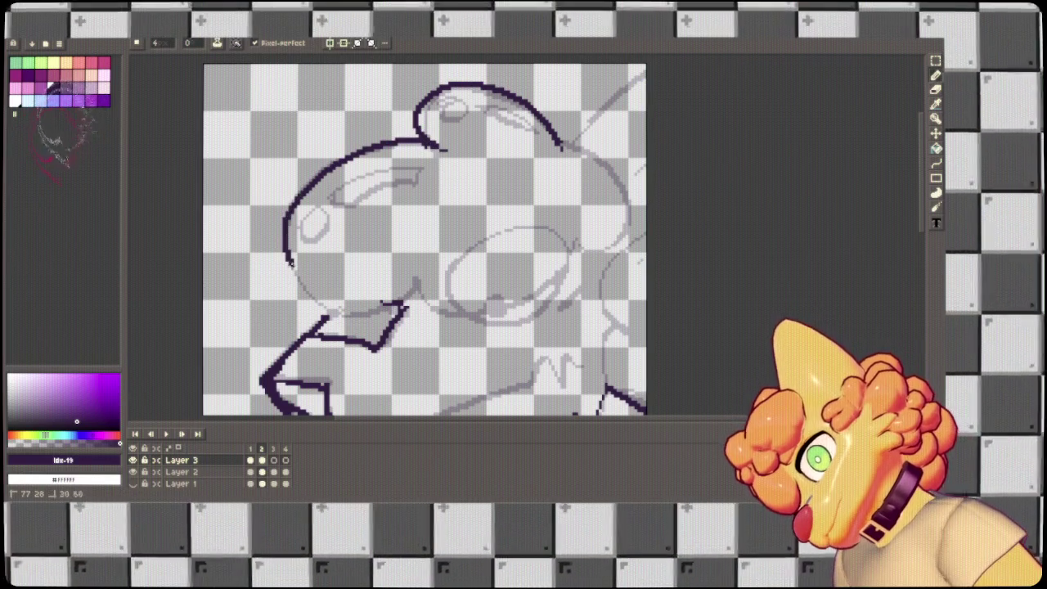
mouse_move(425, 307)
left_mouse_down()
mouse_move(576, 247)
mouse_move(512, 307)
mouse_move(418, 288)
left_mouse_up()
key("ctrl+z")
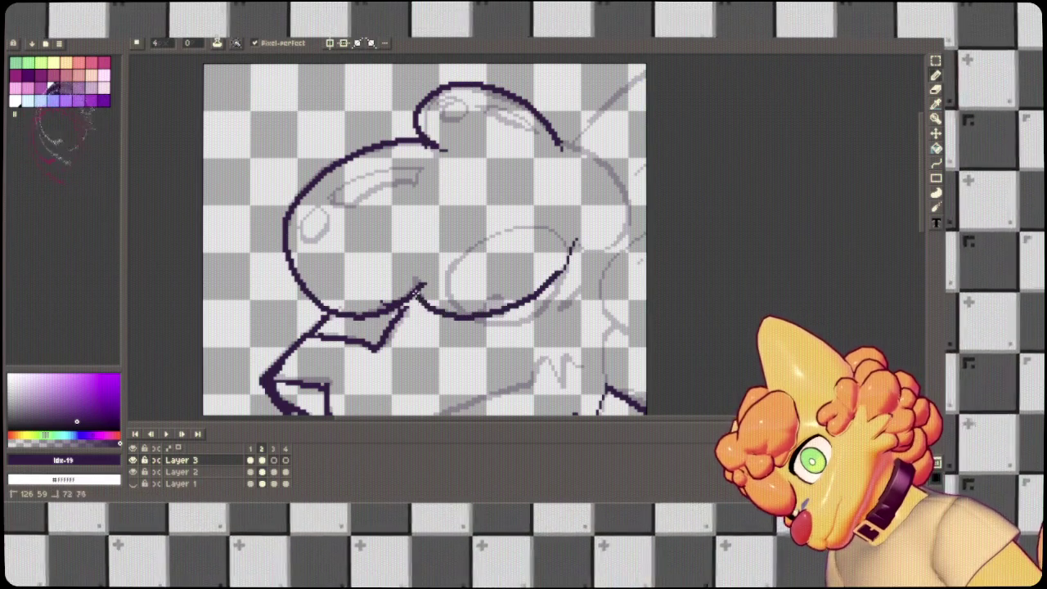
Ink the head's right side from the top arc and begin a new arc beside it.
mouse_move(563, 148)
left_mouse_down()
mouse_move(615, 167)
mouse_move(599, 260)
mouse_move(560, 247)
left_mouse_up()
key("ctrl+z")
mouse_move(561, 146)
left_mouse_down()
mouse_move(607, 160)
mouse_move(623, 230)
left_mouse_up()
key("ctrl+z")
scroll(658, 128, "up", 1)
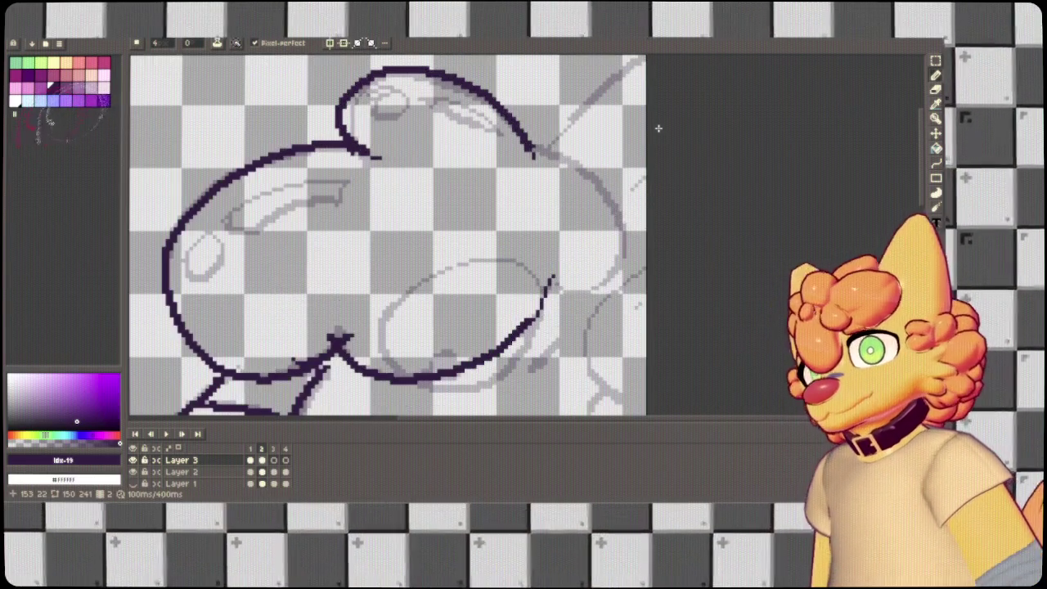
mouse_move(533, 149)
left_mouse_down()
mouse_move(619, 231)
mouse_move(599, 296)
mouse_move(539, 299)
left_mouse_up()
key("ctrl+z")
mouse_move(533, 149)
left_mouse_down()
mouse_move(593, 174)
mouse_move(620, 237)
mouse_move(588, 288)
mouse_move(547, 282)
left_mouse_up()
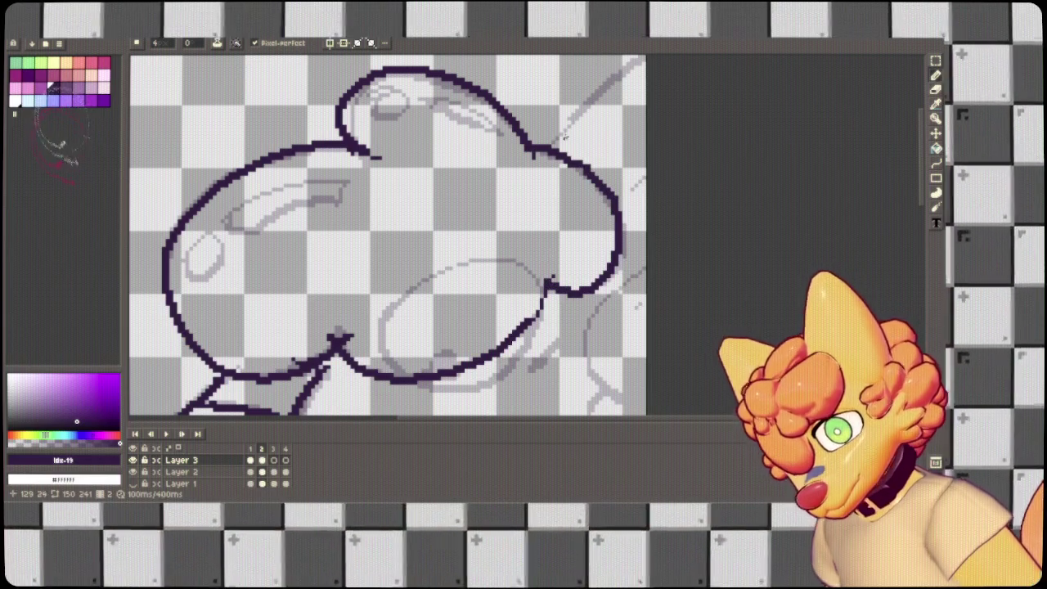
scroll(546, 282, "down", 2)
scroll(684, 86, "up", 2)
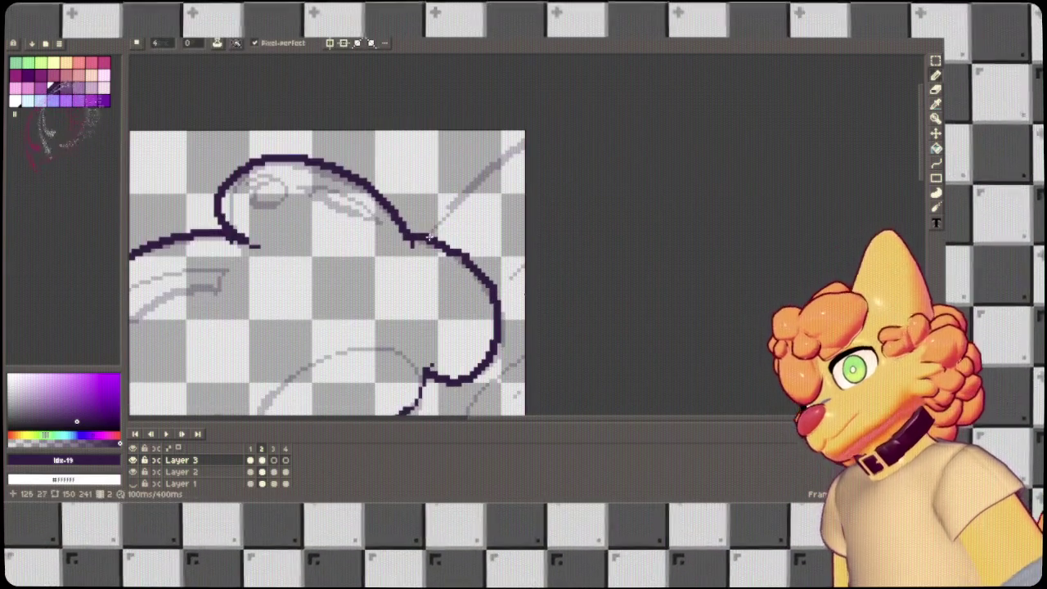
left_click_drag(428, 237, 535, 119)
Ink the cheek curve running down the right side of the face on frame 2.
scroll(580, 188, "down", 5)
scroll(580, 187, "left", 2)
mouse_move(628, 111)
left_mouse_down()
mouse_move(601, 151)
mouse_move(576, 246)
left_mouse_up()
key("ctrl+z")
left_click_drag(628, 114, 578, 237)
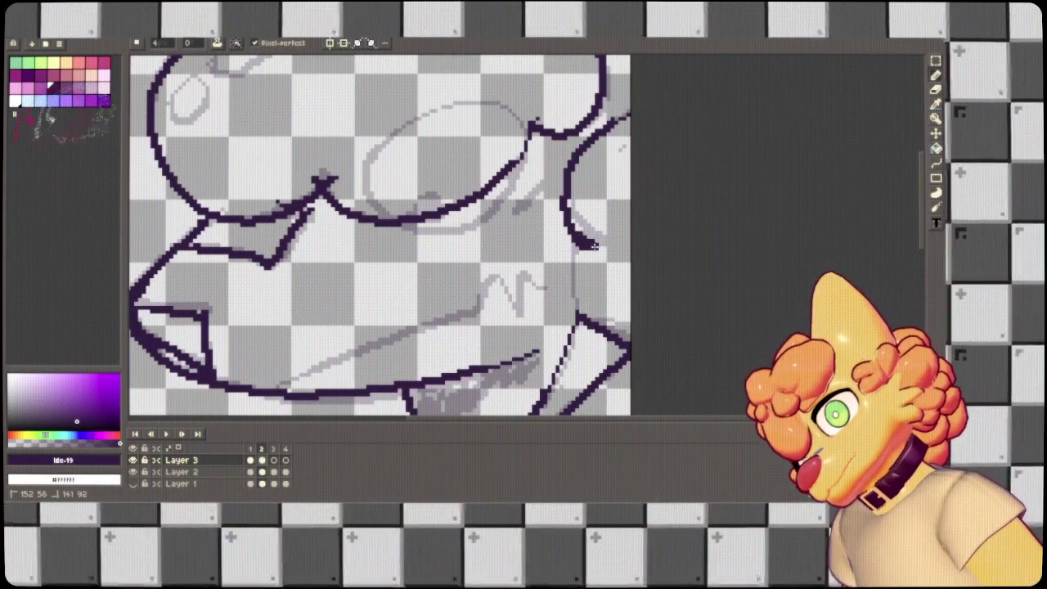
key("ctrl+z")
mouse_move(628, 113)
left_mouse_down()
mouse_move(566, 197)
mouse_move(611, 243)
mouse_move(579, 314)
mouse_move(630, 331)
left_mouse_up()
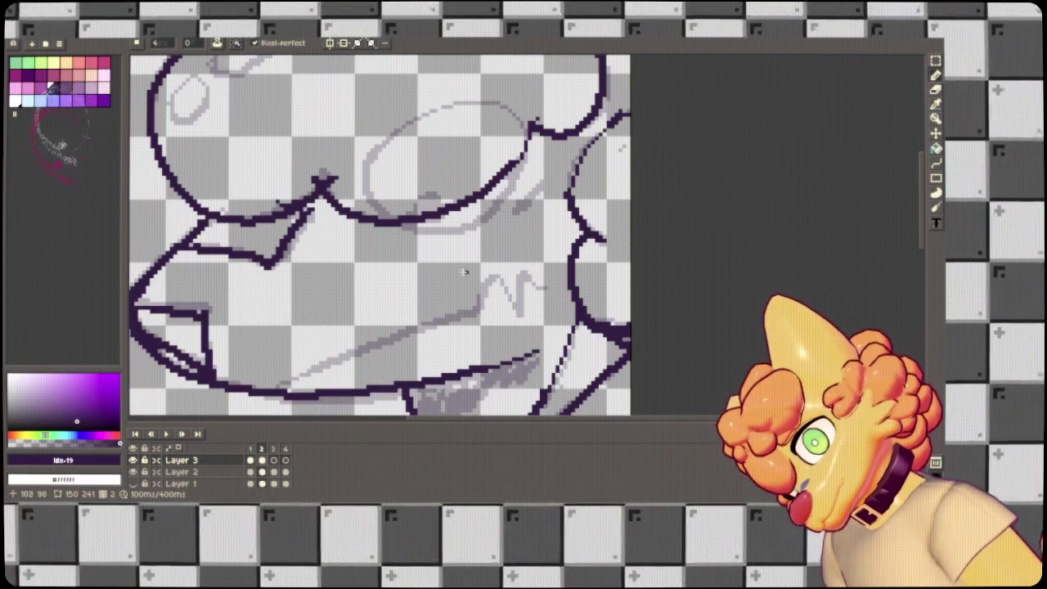
Ink the zig-zag mouth line with the Pencil.
key("v")
key("b")
mouse_move(283, 389)
left_mouse_down()
mouse_move(474, 313)
mouse_move(488, 277)
mouse_move(524, 317)
mouse_move(529, 272)
mouse_move(554, 291)
left_mouse_up()
Ink the eye ellipse with its dark pupil, then advance to the next frame.
left_click_drag(376, 148, 494, 99)
key("ctrl+z")
mouse_move(367, 190)
left_mouse_down()
mouse_move(369, 172)
mouse_move(432, 114)
mouse_move(516, 109)
left_mouse_up()
mouse_move(526, 165)
left_mouse_down()
mouse_move(455, 229)
mouse_move(367, 185)
left_mouse_up()
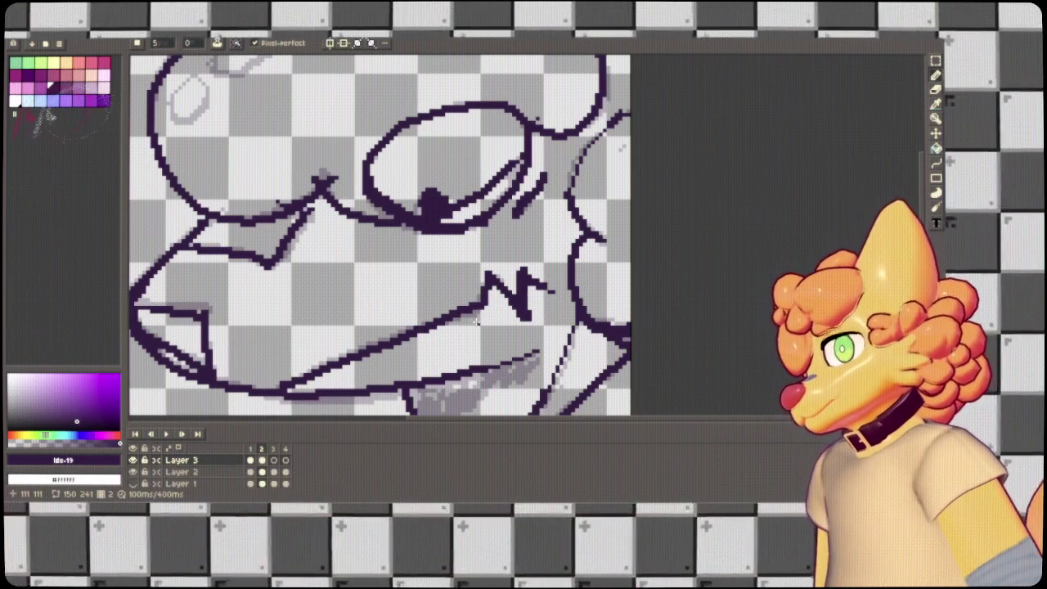
key("Right")
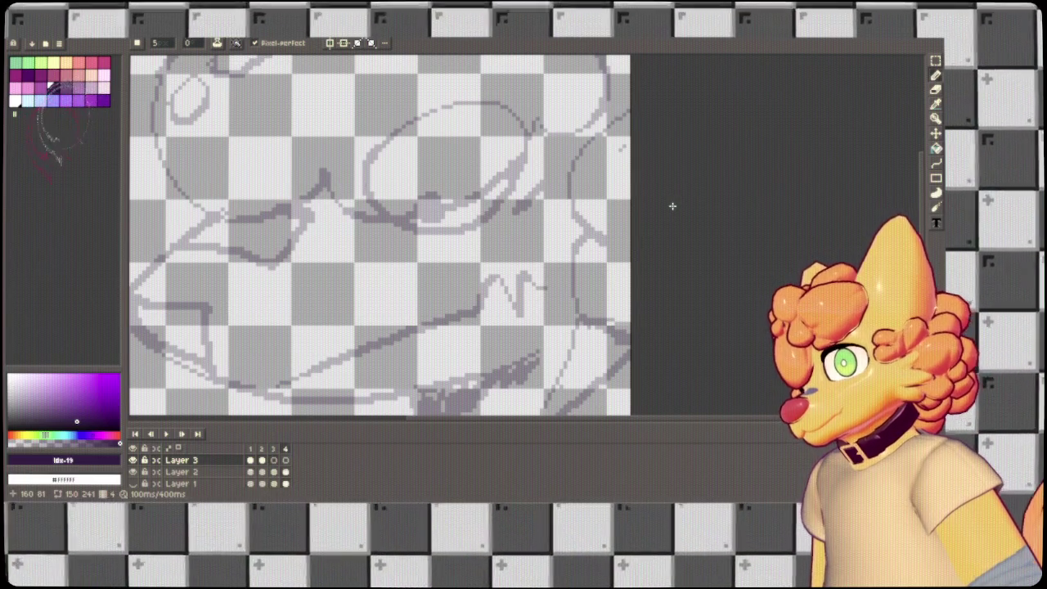
Move to frame 4 and frame the mouth area, comparing against the neighbouring frame.
key("Right")
key("Right")
key("Right")
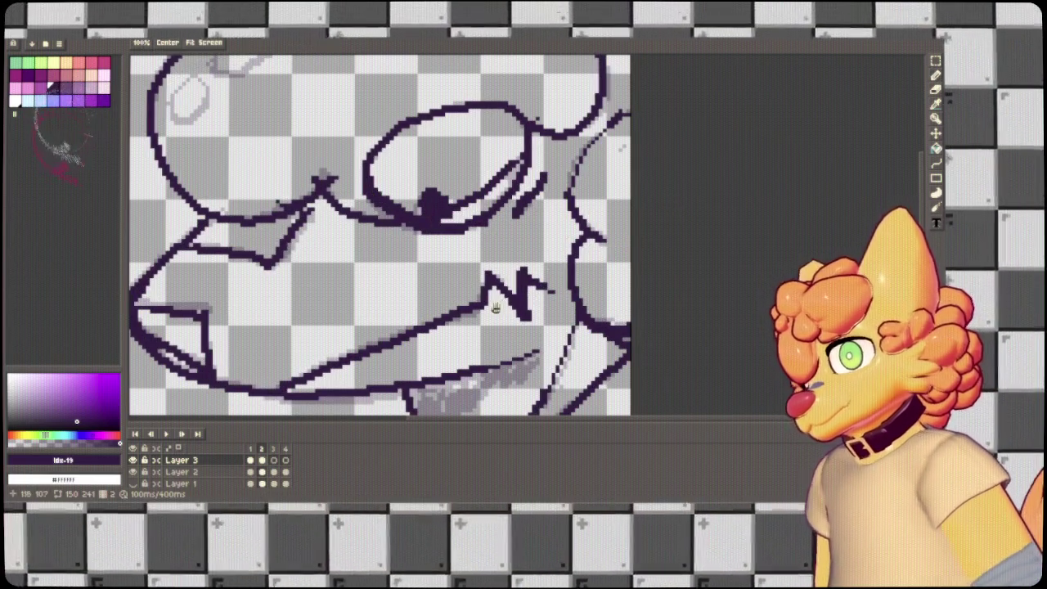
left_click_drag(499, 305, 511, 242)
mouse_move(483, 315)
left_mouse_down()
mouse_move(581, 239)
mouse_move(496, 310)
mouse_move(459, 274)
mouse_move(525, 254)
mouse_move(503, 283)
mouse_move(489, 279)
left_mouse_up()
key("ctrl+z")
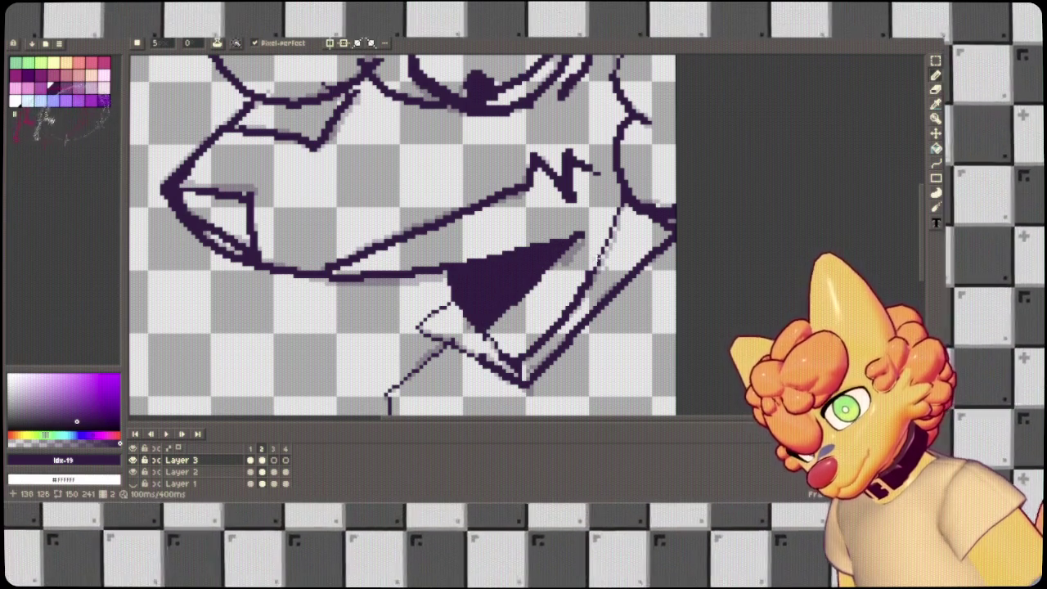
key("Left")
key("Right")
key("Right")
key("Right")
Outline the open mouth triangle and ink the dark-shaded lower-jaw wedge.
mouse_move(487, 317)
left_mouse_down()
mouse_move(586, 231)
mouse_move(516, 263)
mouse_move(440, 275)
left_mouse_up()
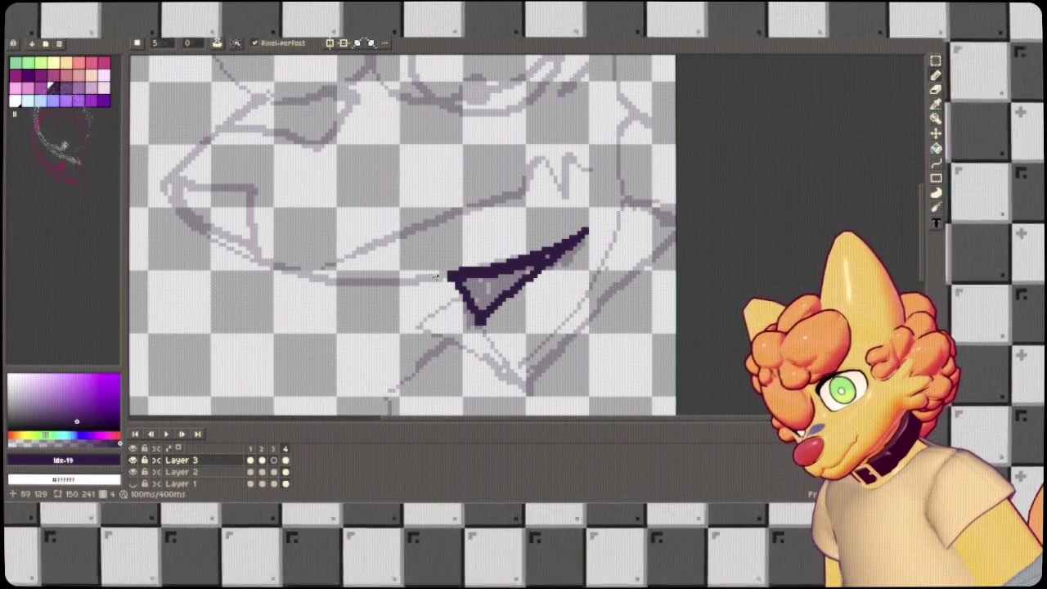
mouse_move(261, 93)
left_mouse_down()
mouse_move(164, 185)
mouse_move(225, 252)
mouse_move(329, 282)
mouse_move(442, 281)
left_mouse_up()
key("ctrl+z")
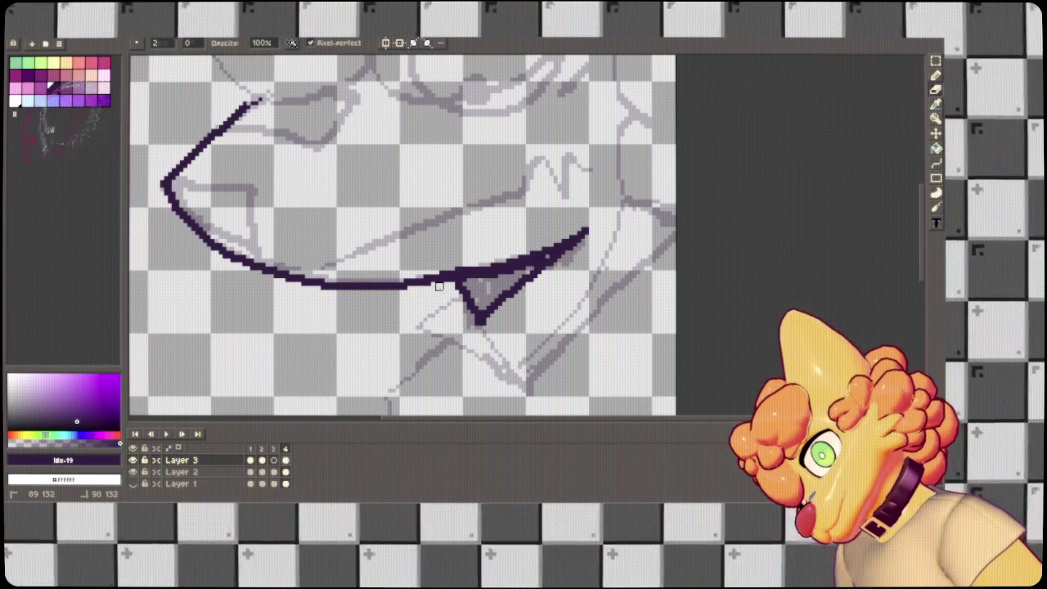
left_click_drag(172, 178, 252, 190)
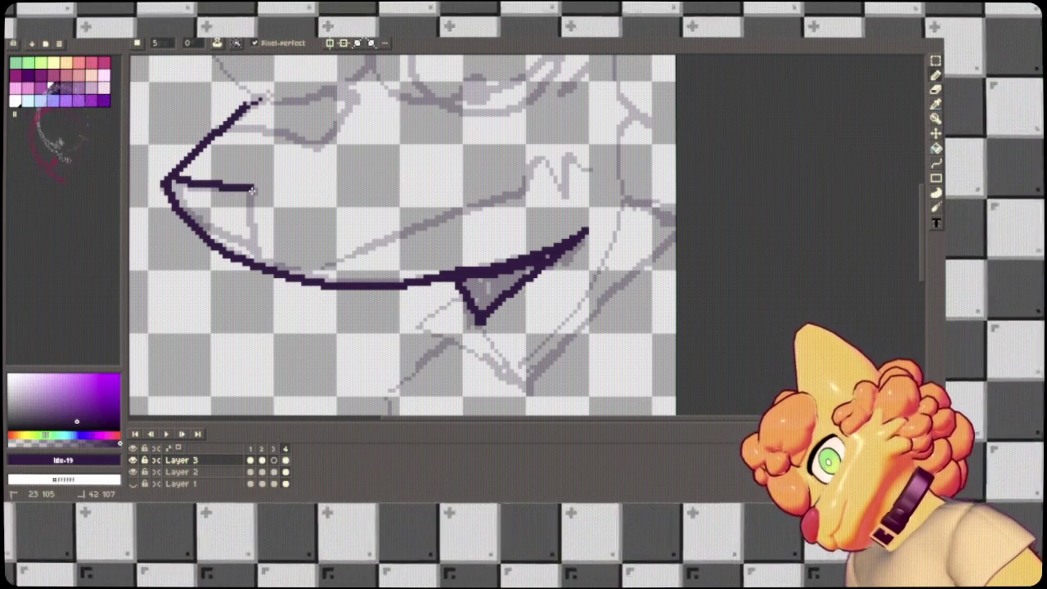
left_click_drag(249, 254, 196, 221)
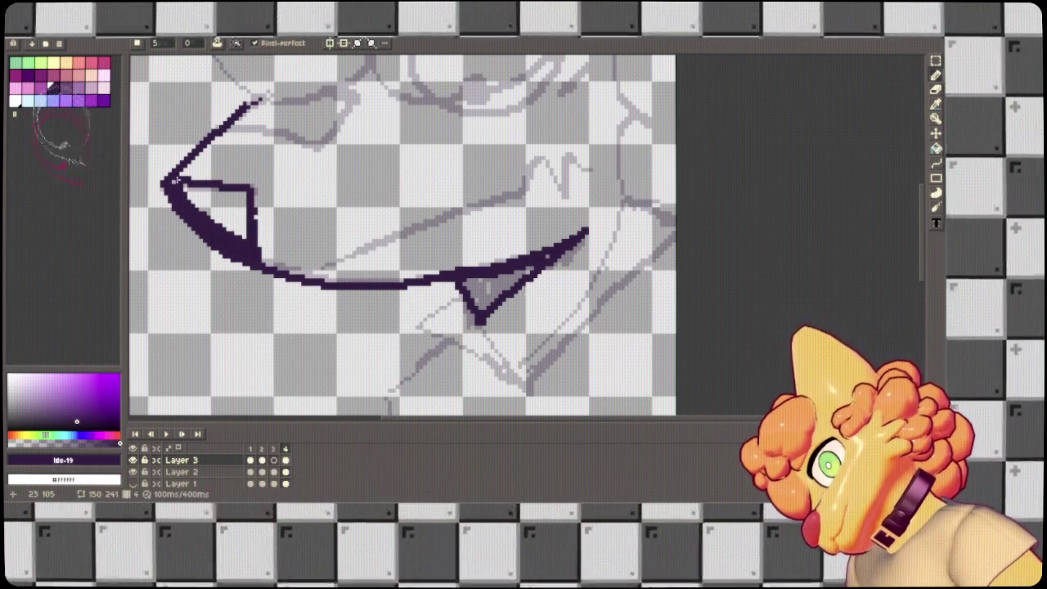
Ink the snout line and lower jaw line, then flip frames to compare with frame 2.
mouse_move(222, 129)
left_mouse_down()
mouse_move(291, 141)
mouse_move(354, 99)
left_mouse_up()
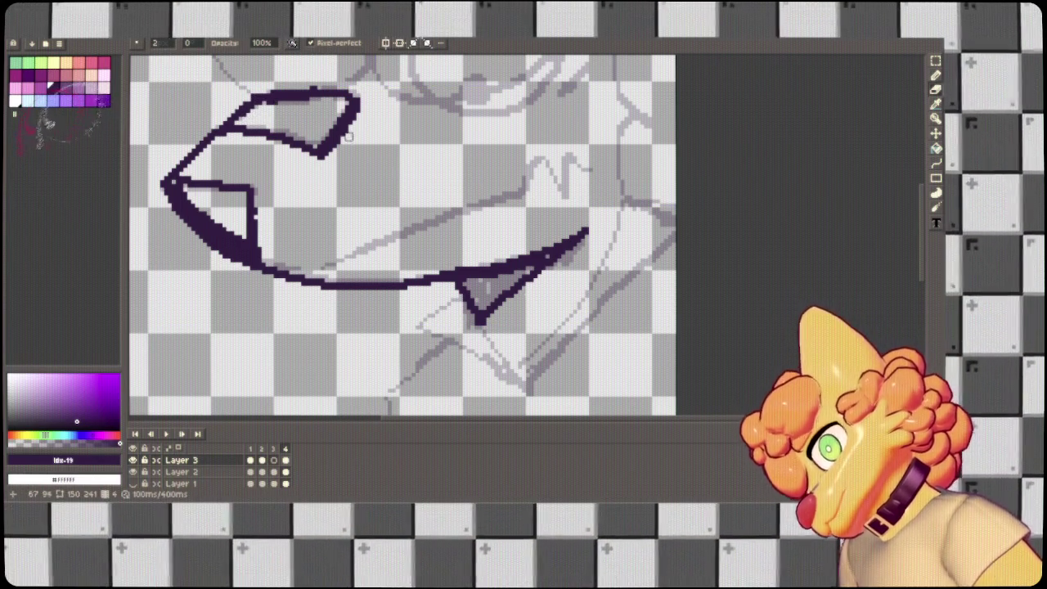
mouse_move(323, 277)
left_mouse_down()
mouse_move(524, 178)
mouse_move(564, 203)
mouse_move(565, 145)
mouse_move(652, 211)
left_mouse_up()
key("Left")
key("Left")
key("Right")
key("Right")
key("Left")
key("Left")
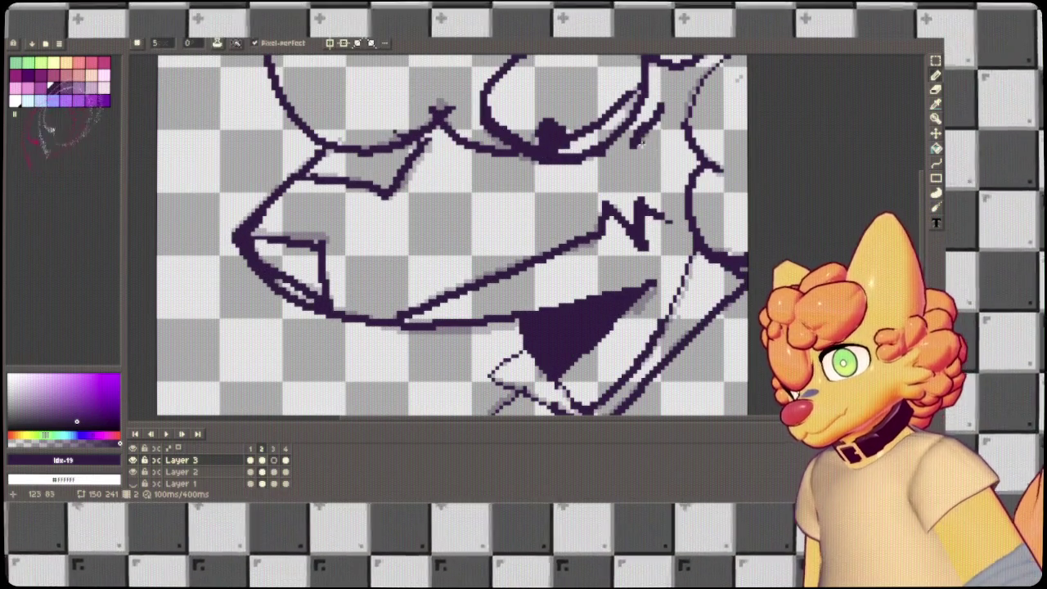
On frame 4, trace the eye oval and fill in its dark pupil.
key("Right")
key("Right")
mouse_move(543, 117)
left_mouse_down()
mouse_move(437, 240)
mouse_move(388, 211)
mouse_move(550, 195)
mouse_move(409, 266)
mouse_move(384, 237)
mouse_move(507, 163)
mouse_move(519, 258)
mouse_move(423, 286)
mouse_move(389, 232)
left_mouse_up()
key("ctrl+z")
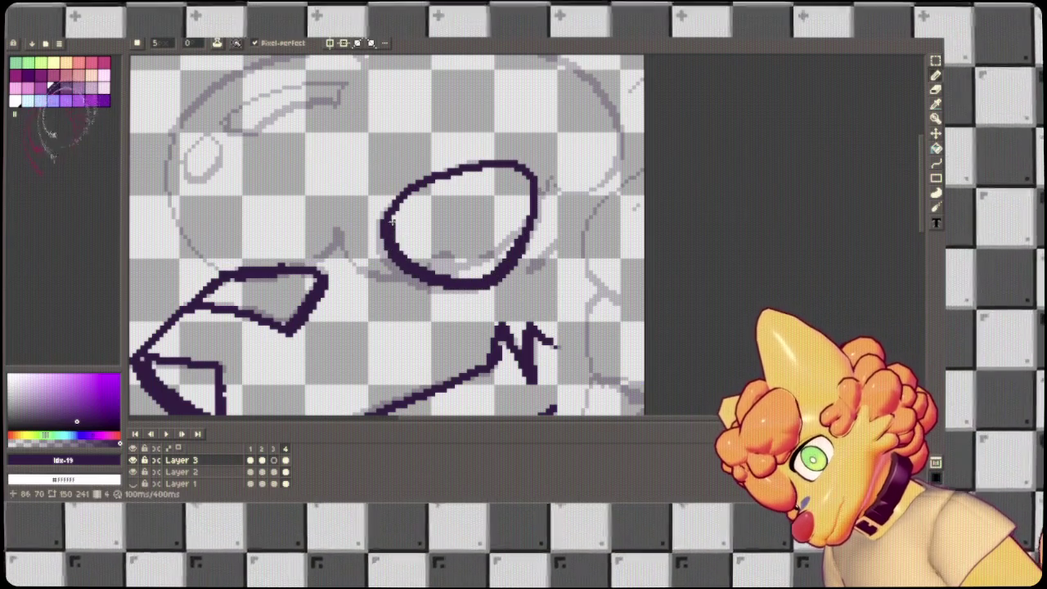
left_click_drag(439, 253, 447, 254)
Ink the head outline from top to bottom up toward the eye.
left_click_drag(556, 243, 512, 370)
mouse_move(587, 280)
left_mouse_down()
mouse_move(468, 172)
mouse_move(324, 190)
mouse_move(508, 144)
mouse_move(274, 229)
mouse_move(458, 280)
left_mouse_up()
key("ctrl+z")
mouse_move(471, 121)
left_mouse_down()
mouse_move(298, 181)
mouse_move(325, 332)
mouse_move(446, 296)
mouse_move(626, 281)
mouse_move(736, 208)
mouse_move(641, 250)
left_mouse_up()
key("ctrl+z")
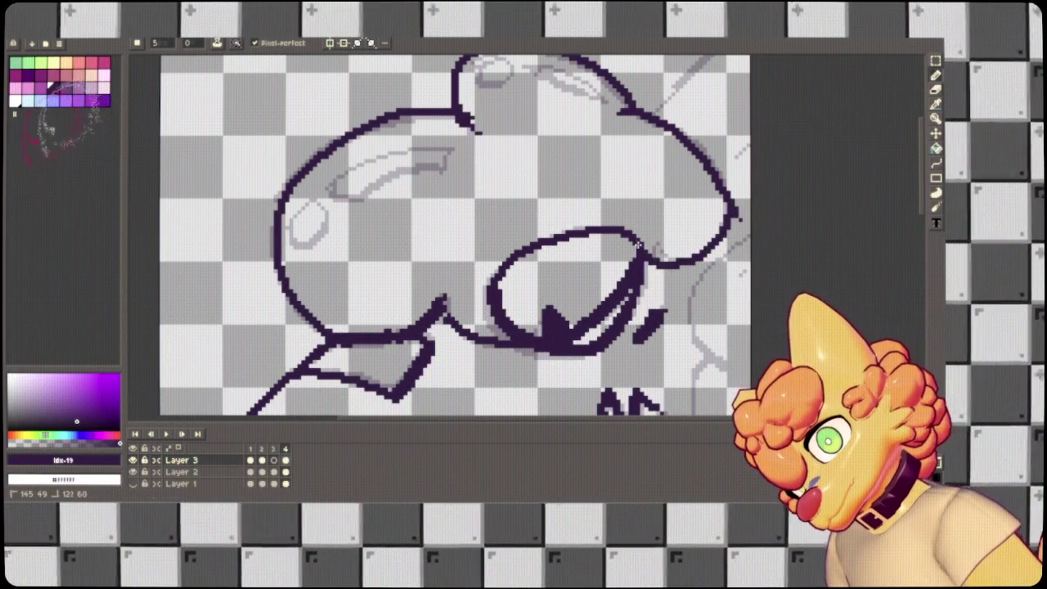
Ink the diagonal line and curved cheek outlines along the head's right side.
mouse_move(638, 172)
left_mouse_down()
mouse_move(421, 273)
mouse_move(589, 138)
left_mouse_up()
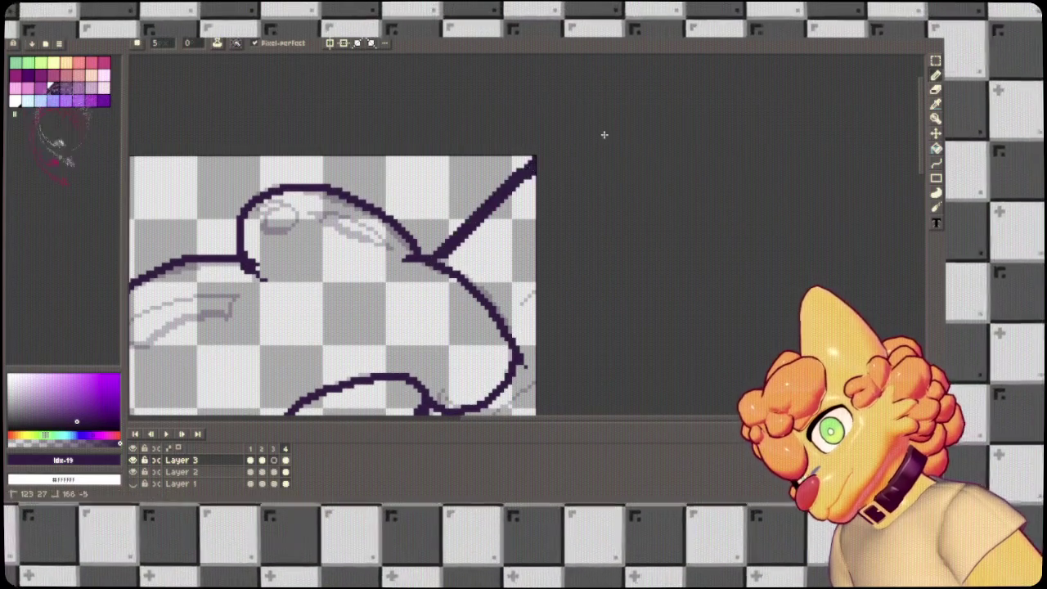
key("ctrl+z")
left_click(580, 151, "shift")
mouse_move(534, 292)
left_mouse_down()
mouse_move(584, 110)
mouse_move(524, 179)
mouse_move(569, 272)
mouse_move(632, 345)
left_mouse_up()
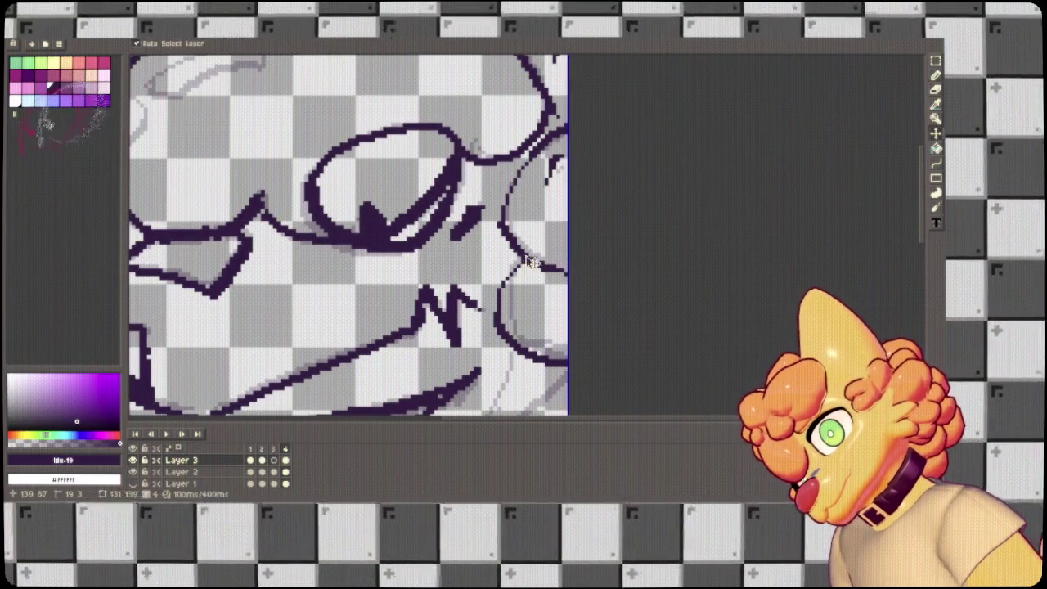
key("ctrl+z")
mouse_move(528, 249)
left_mouse_down()
mouse_move(500, 335)
mouse_move(615, 346)
left_mouse_up()
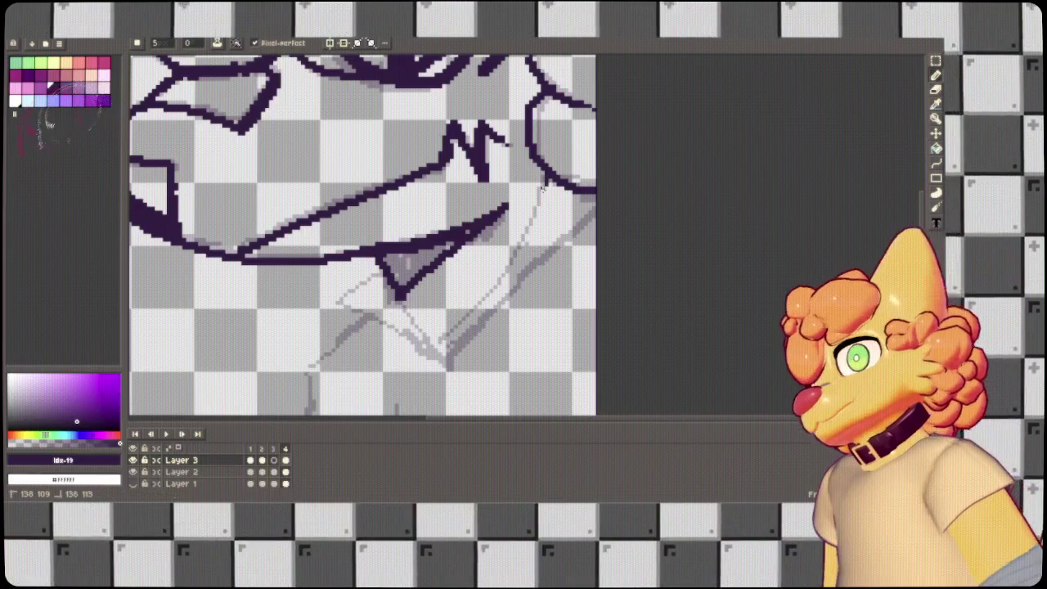
Ink the diagonal below the mouth and fill the triangle under the upper lip dark.
left_click_drag(541, 188, 436, 342)
mouse_move(383, 253)
left_mouse_down()
mouse_move(401, 278)
mouse_move(450, 244)
mouse_move(336, 310)
mouse_move(442, 352)
mouse_move(389, 284)
left_mouse_up()
left_click_drag(451, 363, 621, 191)
Trace the collar corner, right body line and bottom edge over frame 4's body sketch.
mouse_move(452, 337)
left_mouse_down()
mouse_move(545, 104)
mouse_move(538, 118)
left_mouse_up()
mouse_move(392, 195)
left_mouse_down()
mouse_move(365, 337)
mouse_move(488, 332)
left_mouse_up()
mouse_move(439, 372)
left_mouse_down()
mouse_move(374, 204)
mouse_move(378, 156)
mouse_move(332, 266)
left_mouse_up()
left_click_drag(480, 126, 376, 234)
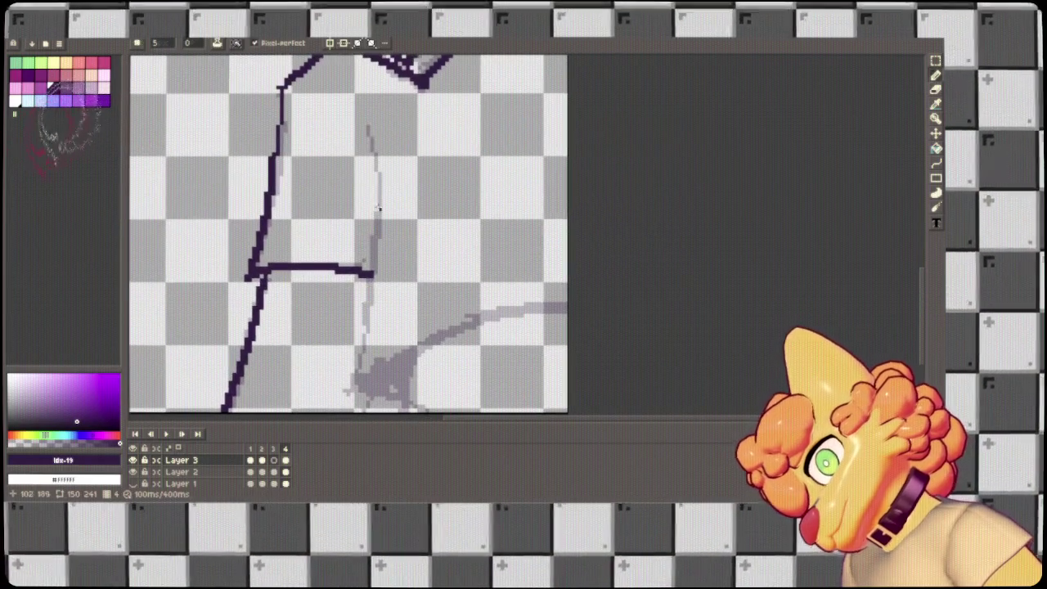
mouse_move(367, 126)
left_mouse_down()
mouse_move(378, 283)
mouse_move(348, 388)
mouse_move(634, 318)
left_mouse_up()
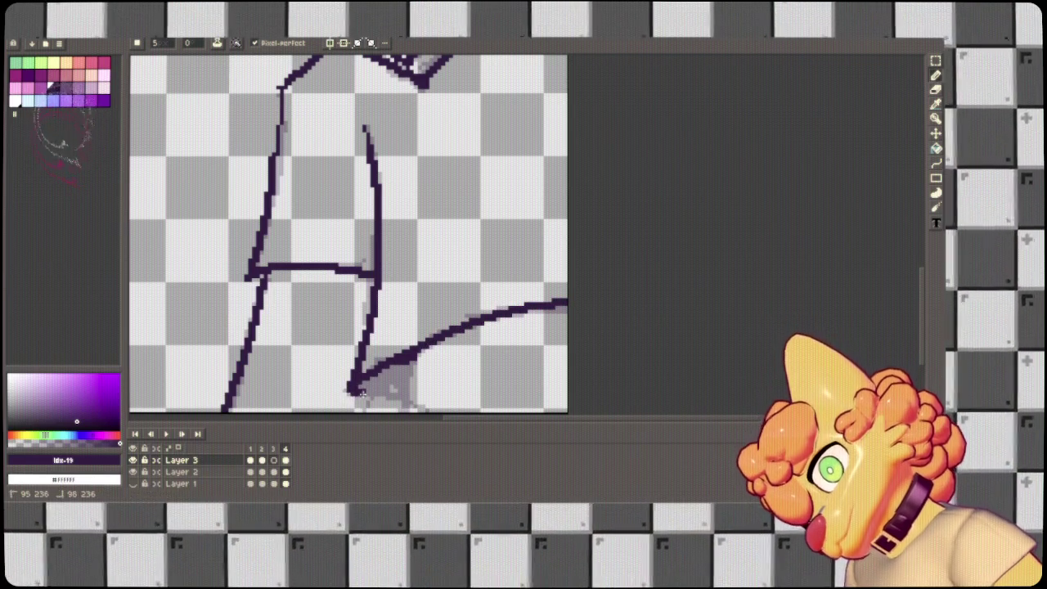
left_click_drag(353, 392, 414, 401)
scroll(409, 393, "down", 3)
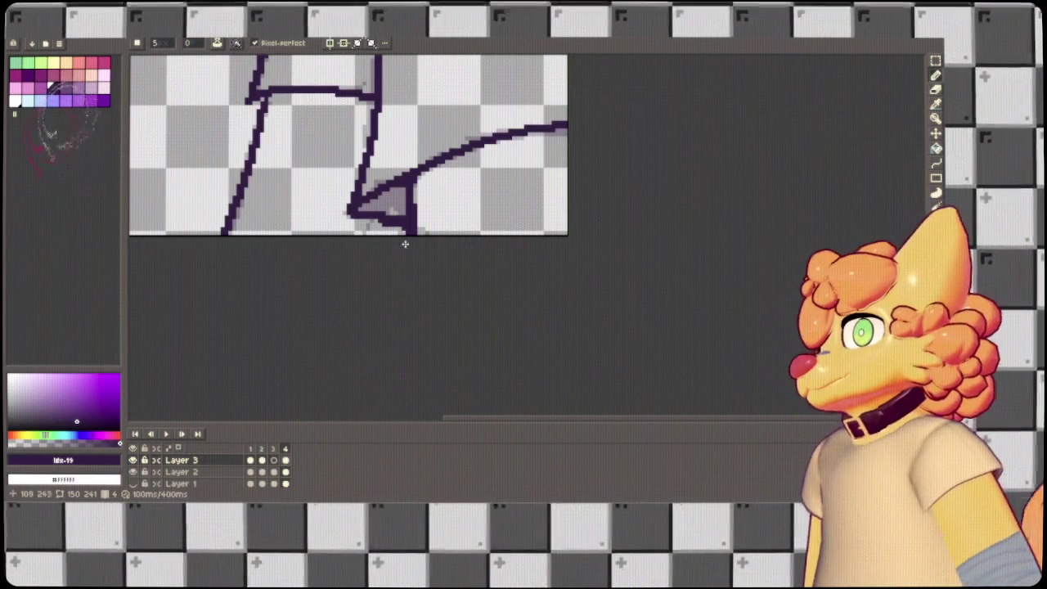
mouse_move(405, 194)
left_mouse_down()
mouse_move(366, 207)
mouse_move(400, 193)
mouse_move(403, 211)
mouse_move(370, 235)
mouse_move(393, 252)
mouse_move(502, 244)
mouse_move(383, 407)
left_mouse_up()
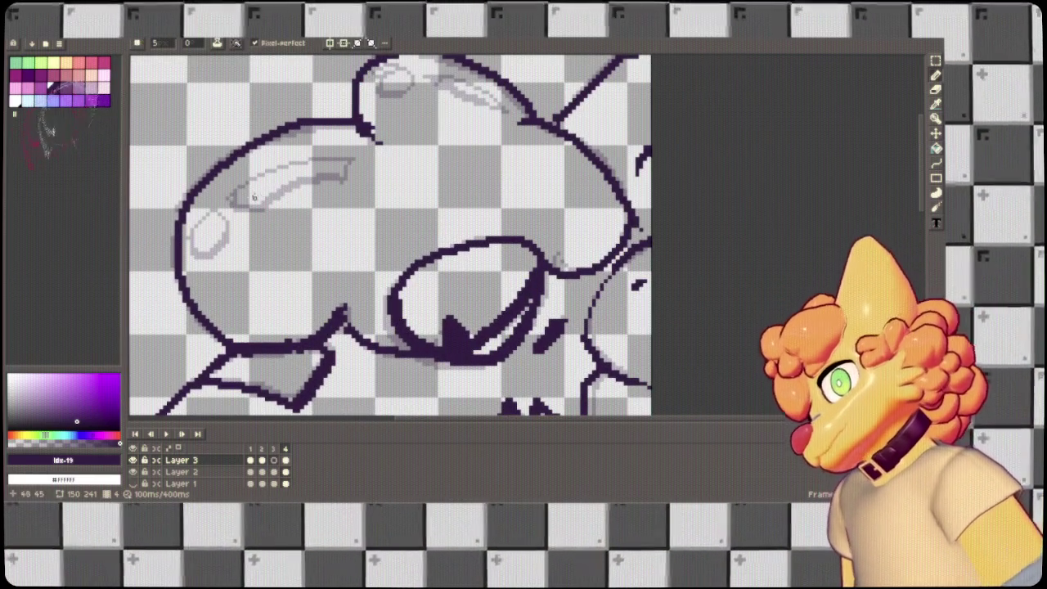
Ink the eyebrow, the small head oval and the line above the eye on frame 4.
left_click_drag(332, 175, 209, 216)
key("ctrl+z")
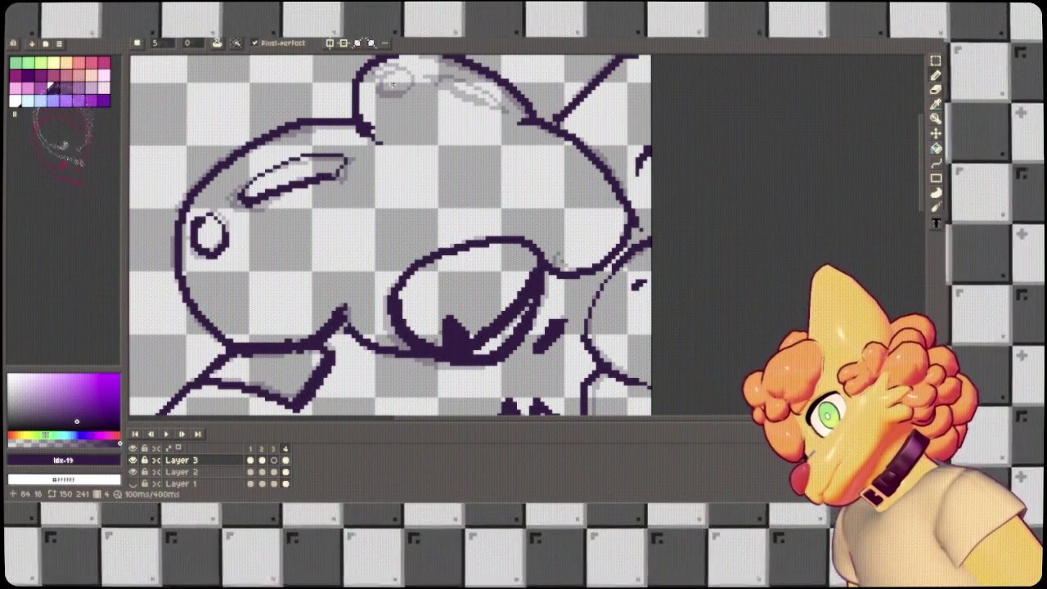
left_click_drag(391, 76, 382, 73)
key("ctrl+z")
key("ctrl+z")
left_click_drag(502, 119, 426, 78)
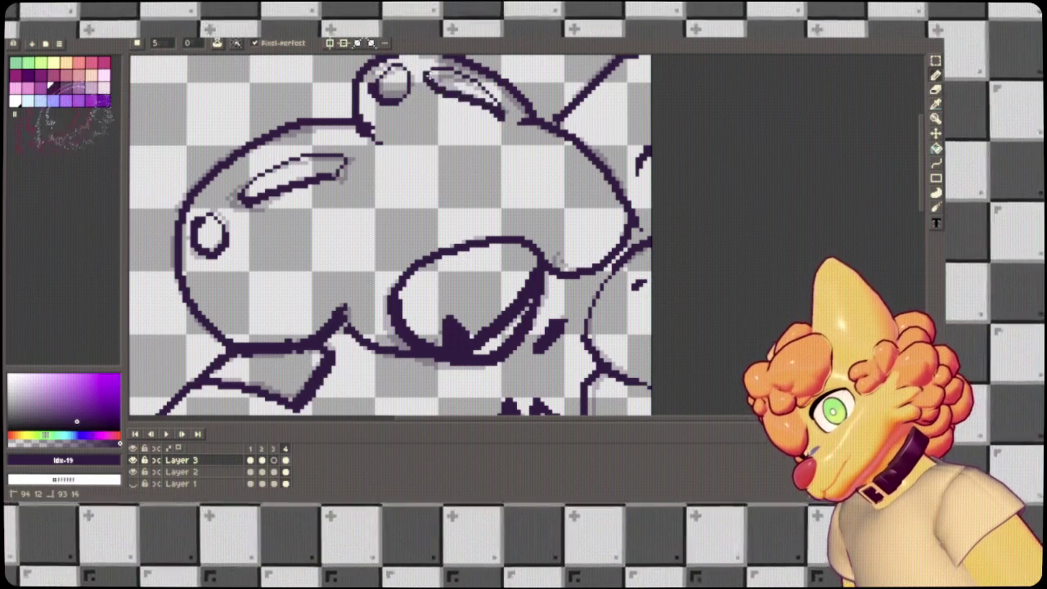
Go back to frame 2 and ink its eye, eyebrow and top-of-head lines.
key("Left")
key("Left")
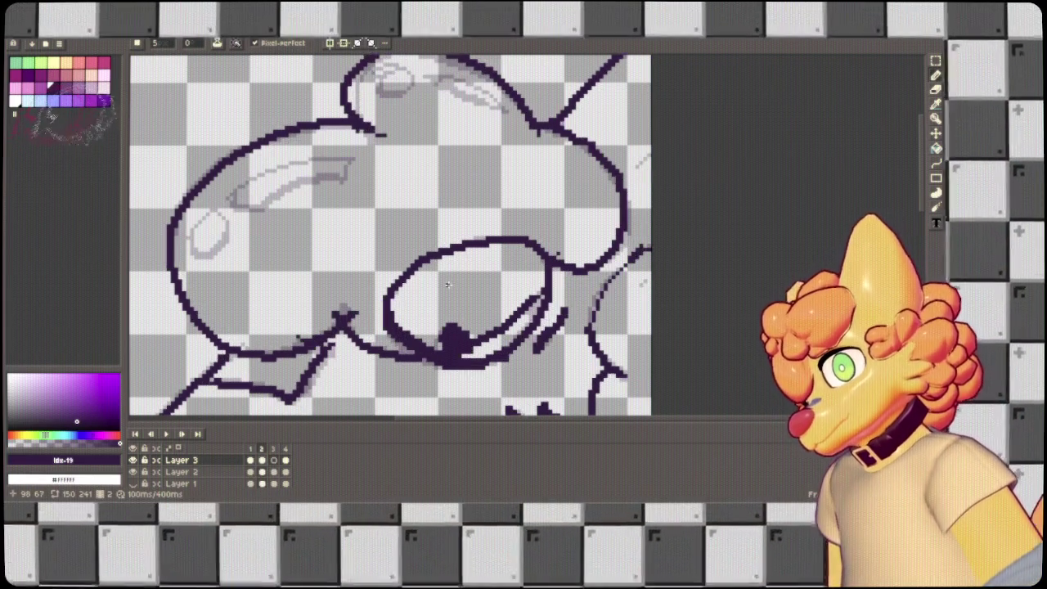
key("Right")
key("Left")
mouse_move(214, 207)
left_mouse_down()
mouse_move(190, 235)
mouse_move(235, 211)
left_mouse_up()
key("ctrl+z")
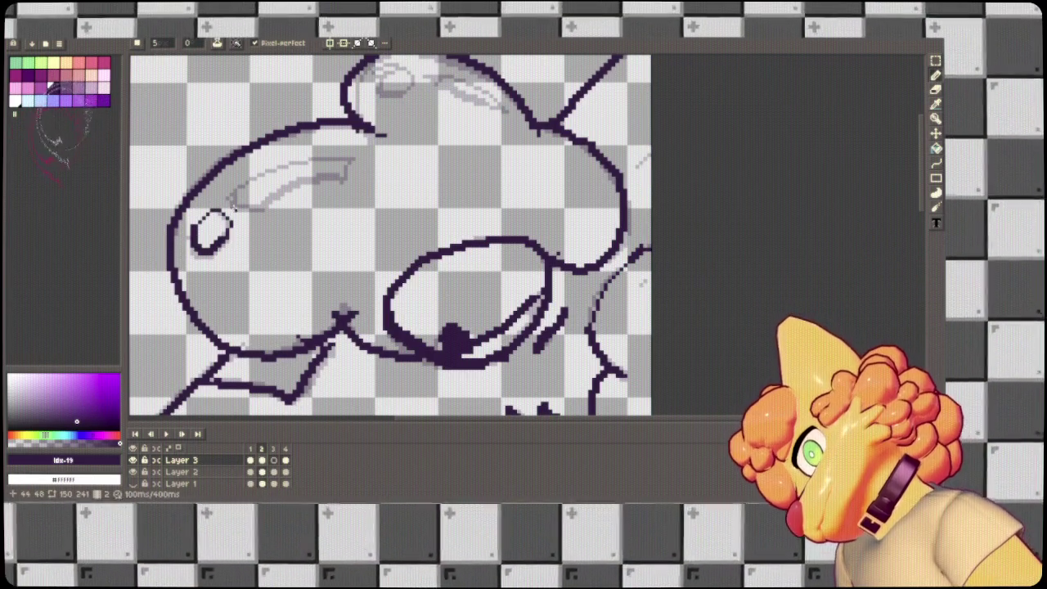
mouse_move(259, 169)
left_mouse_down()
mouse_move(362, 149)
mouse_move(239, 199)
left_mouse_up()
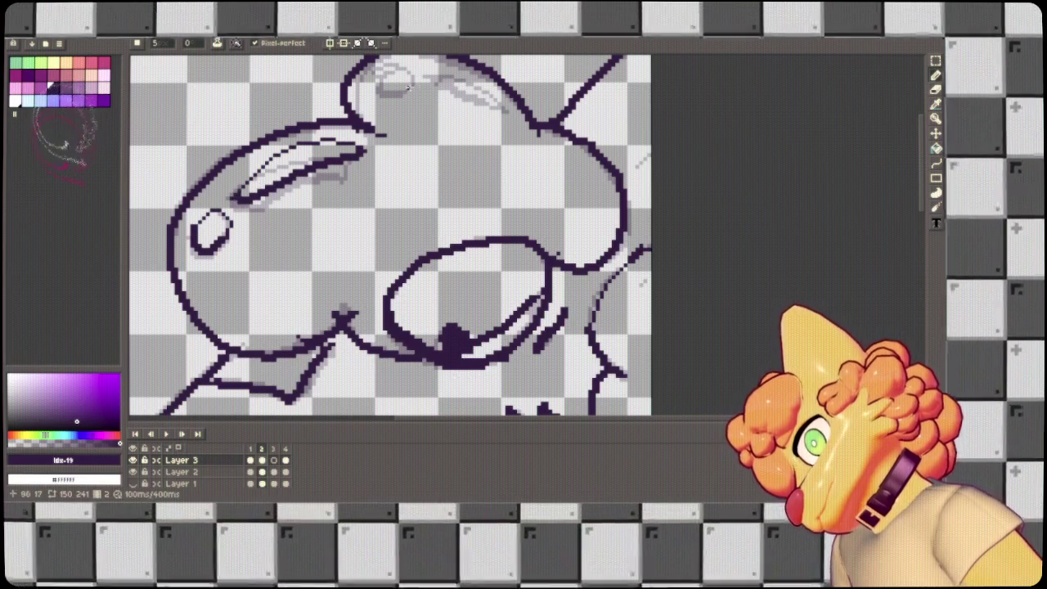
left_click_drag(496, 108, 432, 77)
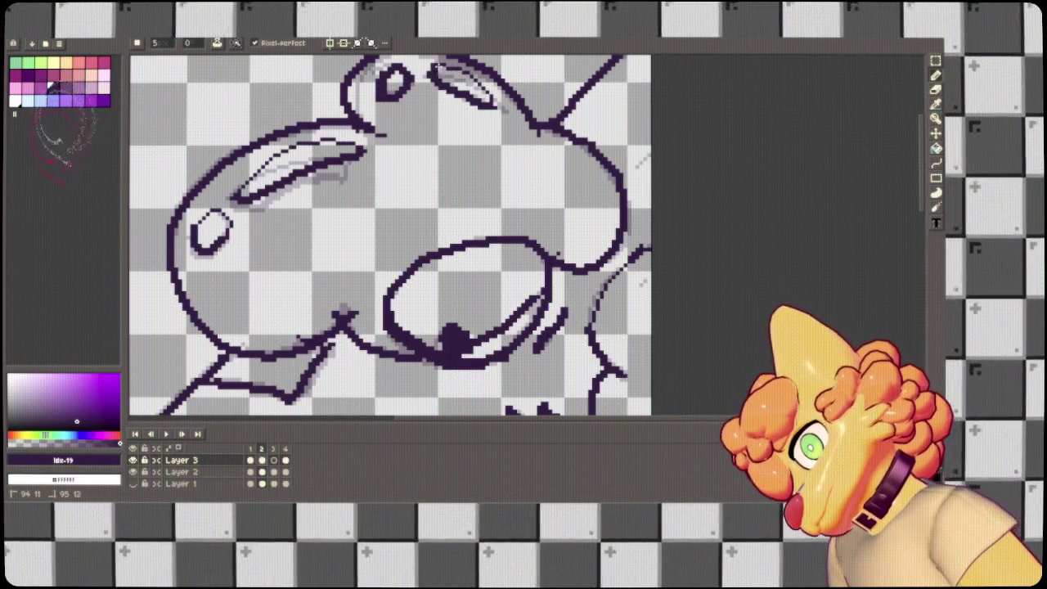
On frame 3, draw the teardrop eye and begin the head outline.
key("Right")
left_click_drag(204, 253, 198, 250)
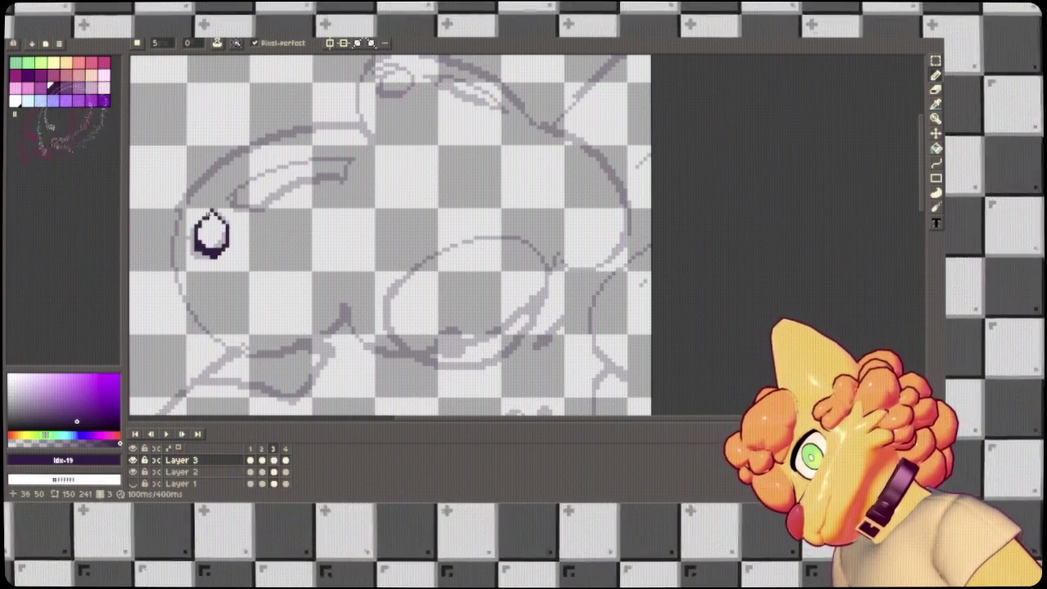
mouse_move(232, 201)
left_mouse_down()
mouse_move(364, 156)
mouse_move(245, 198)
left_mouse_up()
key("ctrl+z")
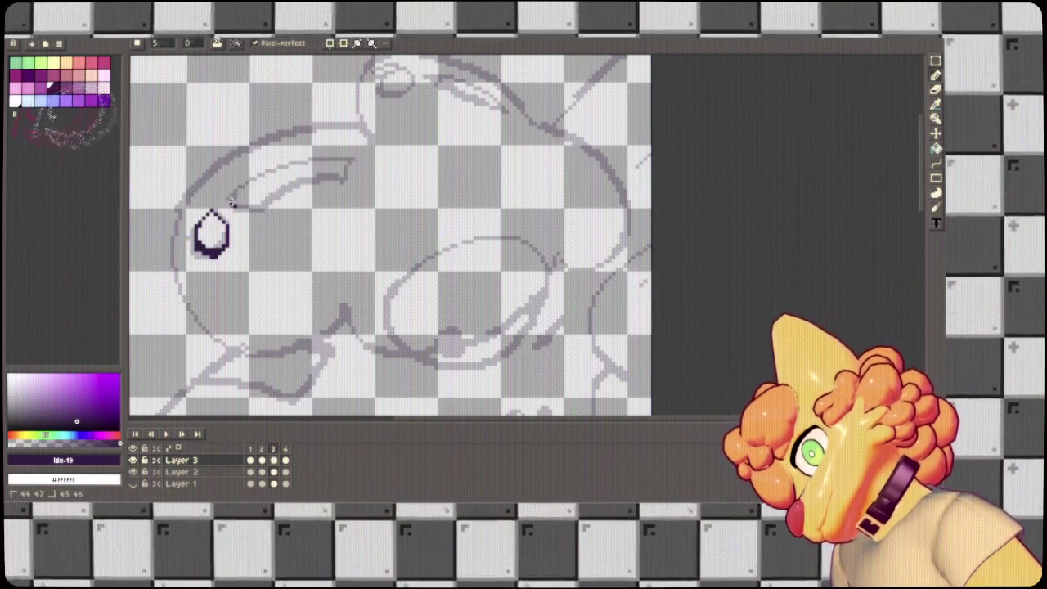
mouse_move(385, 127)
left_mouse_down()
mouse_move(206, 185)
mouse_move(219, 358)
mouse_move(376, 288)
mouse_move(331, 325)
mouse_move(192, 304)
mouse_move(215, 172)
mouse_move(373, 134)
left_mouse_up()
key("ctrl+z")
key("ctrl+z")
mouse_move(375, 135)
left_mouse_down()
mouse_move(338, 121)
mouse_move(170, 224)
mouse_move(230, 349)
mouse_move(350, 308)
left_mouse_up()
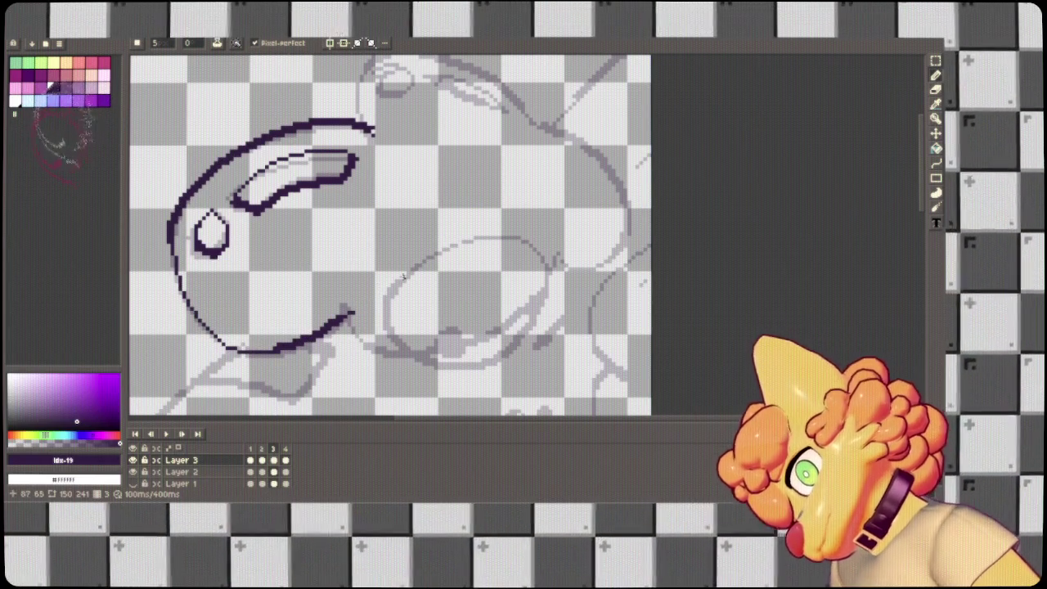
Extend frame 3's head outline from the top down the side of the face, undoing misplaced curves.
scroll(399, 281, "up", 5)
mouse_move(540, 278)
left_mouse_down()
mouse_move(468, 207)
mouse_move(364, 275)
left_mouse_up()
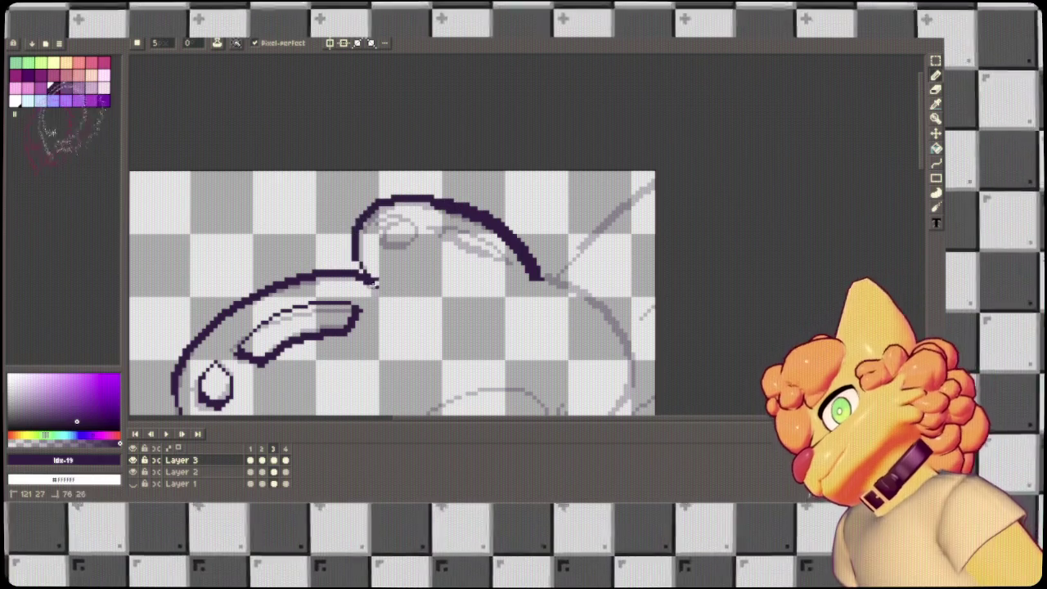
key("h")
mouse_move(544, 288)
left_mouse_down()
mouse_move(413, 134)
mouse_move(434, 131)
mouse_move(477, 262)
mouse_move(424, 255)
left_mouse_up()
key("b")
key("ctrl+z")
mouse_move(439, 129)
left_mouse_down()
mouse_move(501, 257)
mouse_move(419, 282)
mouse_move(428, 128)
mouse_move(499, 216)
mouse_move(445, 266)
mouse_move(464, 197)
left_mouse_up()
key("ctrl+z")
mouse_move(263, 233)
left_mouse_down()
mouse_move(335, 282)
mouse_move(482, 202)
mouse_move(474, 183)
mouse_move(407, 247)
mouse_move(296, 260)
mouse_move(258, 227)
left_mouse_up()
key("ctrl+z")
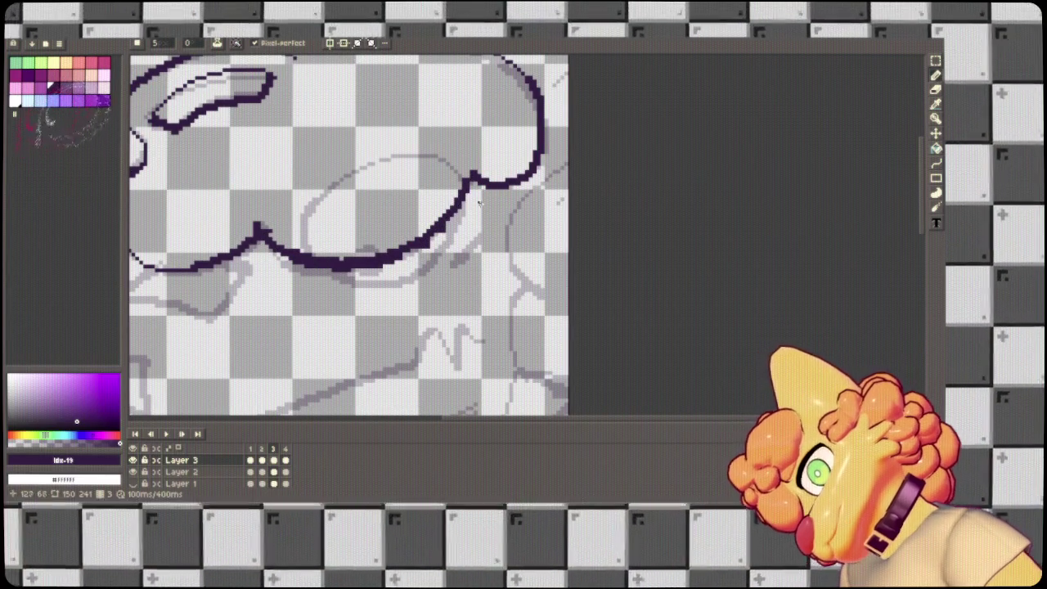
Ink the large eye loop, dark pupil and lines beside the eye, and try a neck diagonal.
mouse_move(450, 225)
left_mouse_down()
mouse_move(318, 278)
mouse_move(331, 176)
mouse_move(438, 152)
mouse_move(449, 238)
left_mouse_up()
left_click_drag(347, 250, 380, 275)
left_click_drag(497, 226, 457, 264)
mouse_move(565, 166)
left_mouse_down()
mouse_move(507, 235)
mouse_move(562, 299)
mouse_move(534, 242)
mouse_move(563, 155)
mouse_move(575, 248)
mouse_move(597, 252)
left_mouse_up()
scroll(542, 276, "down", 2)
mouse_move(548, 180)
left_mouse_down()
mouse_move(508, 263)
mouse_move(445, 345)
mouse_move(473, 319)
mouse_move(545, 185)
mouse_move(573, 233)
mouse_move(450, 365)
mouse_move(548, 263)
mouse_move(634, 198)
left_mouse_up()
key("ctrl+z")
key("ctrl+z")
Ink the collar edge, its folded corner and the snout point and jaw line.
mouse_move(479, 247)
left_mouse_down()
mouse_move(592, 303)
mouse_move(481, 248)
mouse_move(523, 223)
mouse_move(586, 295)
left_mouse_up()
key("ctrl+z")
left_click_drag(530, 237, 520, 199)
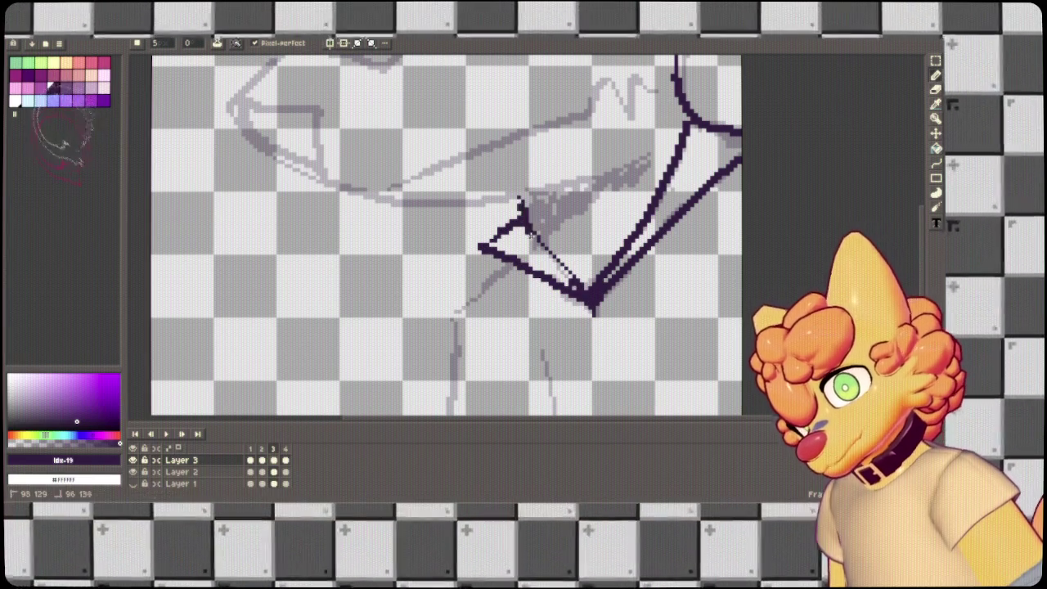
mouse_move(543, 246)
left_mouse_down()
mouse_move(643, 168)
mouse_move(578, 189)
left_mouse_up()
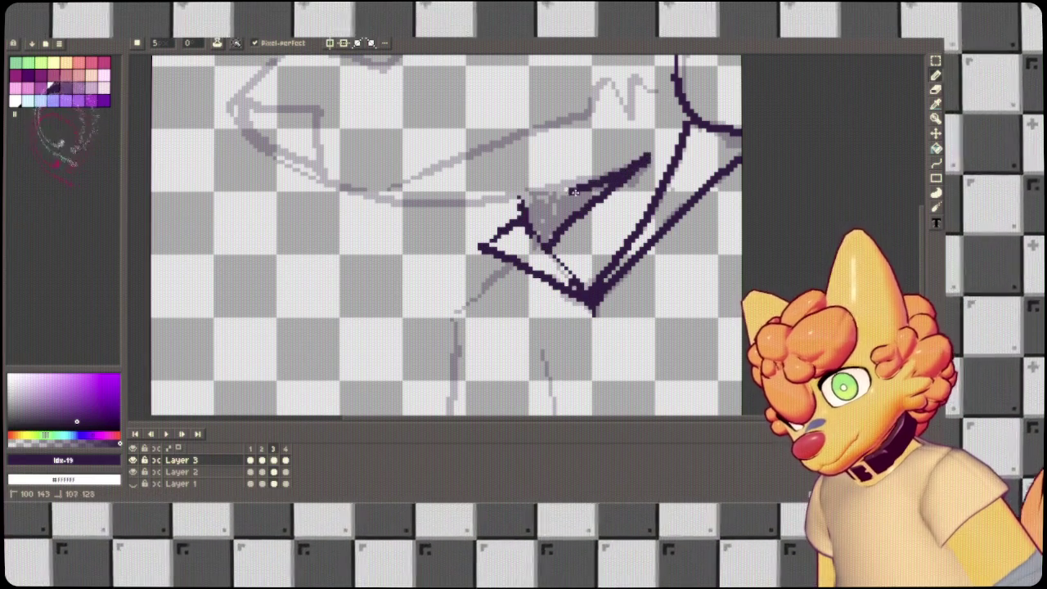
left_click_drag(405, 147, 436, 256)
mouse_move(358, 126)
left_mouse_down()
mouse_move(275, 198)
mouse_move(360, 305)
mouse_move(565, 296)
mouse_move(668, 259)
left_mouse_up()
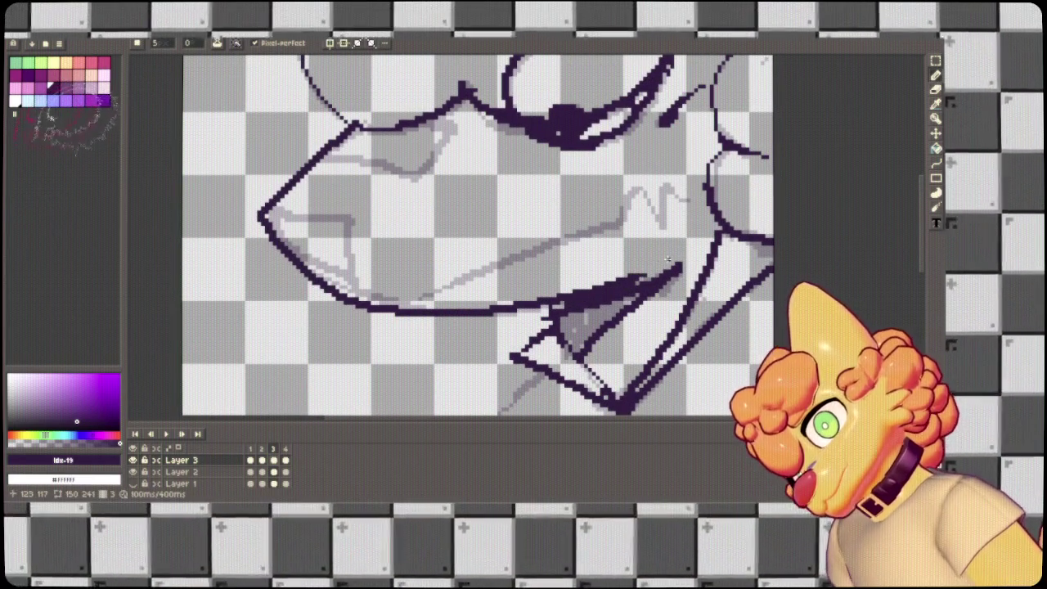
key("ctrl+z")
key("ctrl+z")
mouse_move(357, 120)
left_mouse_down()
mouse_move(276, 190)
mouse_move(257, 229)
mouse_move(380, 296)
mouse_move(507, 311)
mouse_move(684, 260)
left_mouse_up()
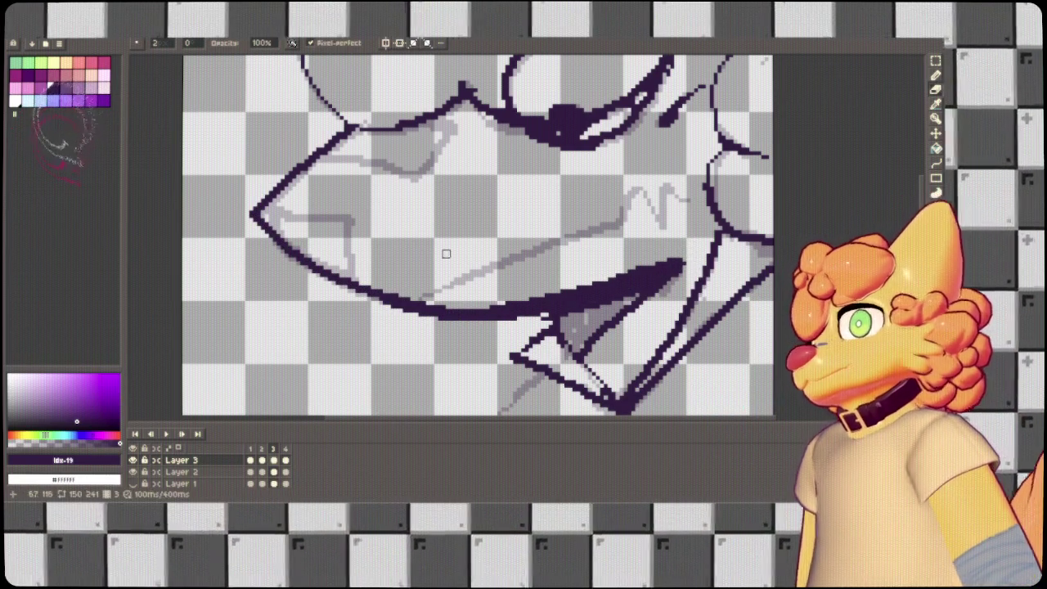
Ink the lip corner, the open mouth line and the neck down to its corner.
mouse_move(255, 211)
left_mouse_down()
mouse_move(347, 221)
mouse_move(358, 278)
mouse_move(271, 219)
left_mouse_up()
mouse_move(455, 123)
left_mouse_down()
mouse_move(423, 172)
mouse_move(326, 161)
left_mouse_up()
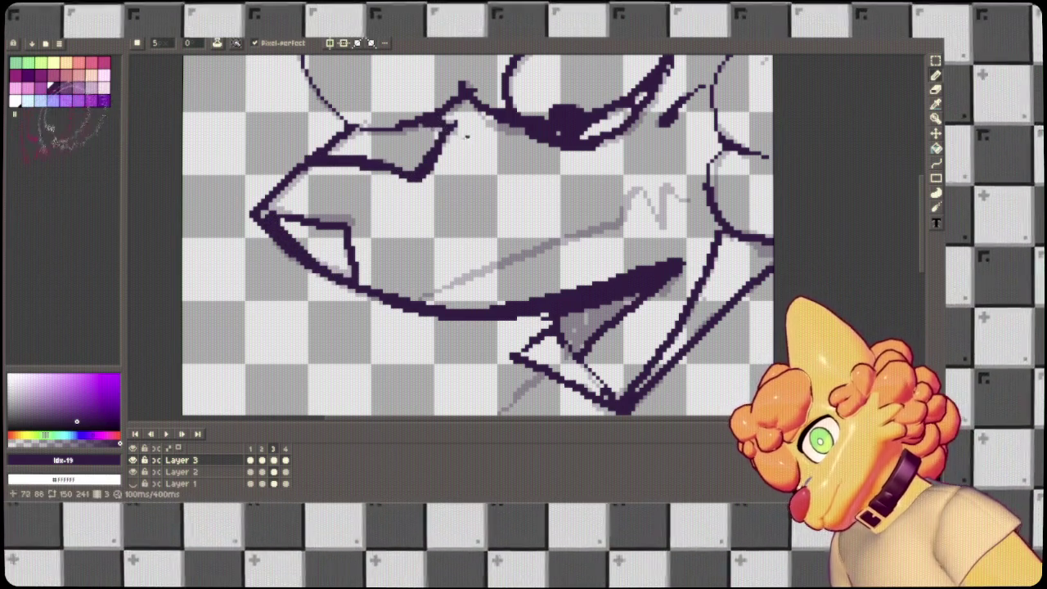
mouse_move(402, 306)
left_mouse_down()
mouse_move(560, 245)
mouse_move(626, 204)
mouse_move(663, 230)
mouse_move(458, 49)
mouse_move(454, 36)
mouse_move(483, 9)
left_mouse_up()
mouse_move(324, 167)
left_mouse_down()
mouse_move(292, 333)
mouse_move(404, 328)
left_mouse_up()
mouse_move(409, 205)
left_mouse_down()
mouse_move(383, 85)
mouse_move(360, 321)
mouse_move(399, 299)
mouse_move(656, 251)
left_mouse_up()
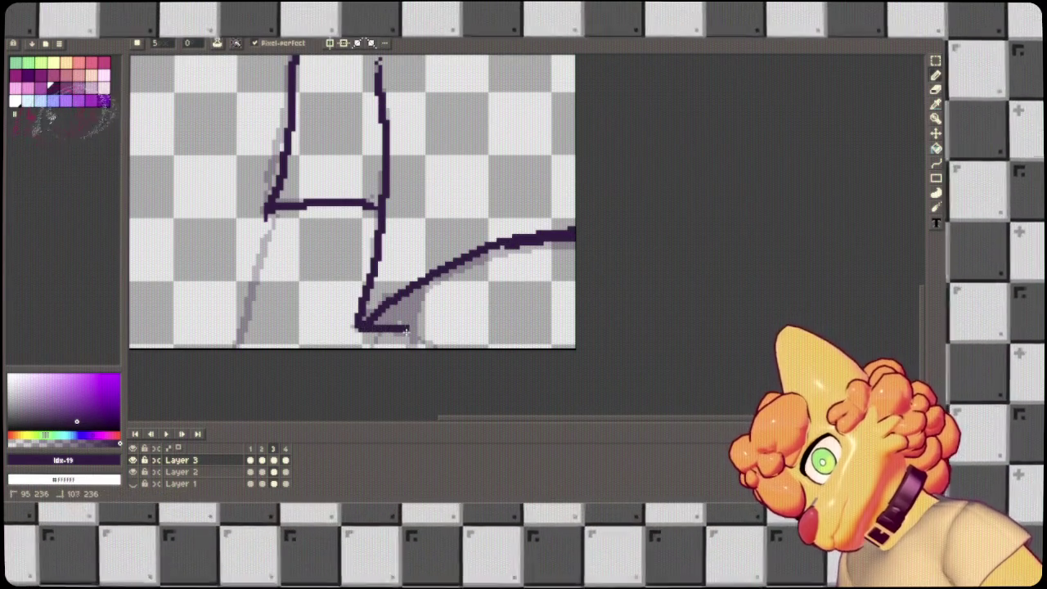
Draw the remaining neck lines on frame 3 and fill the dark neck triangle.
left_click_drag(422, 289, 401, 386)
mouse_move(424, 280)
left_mouse_down()
mouse_move(397, 315)
mouse_move(411, 328)
mouse_move(381, 321)
mouse_move(364, 372)
left_mouse_up()
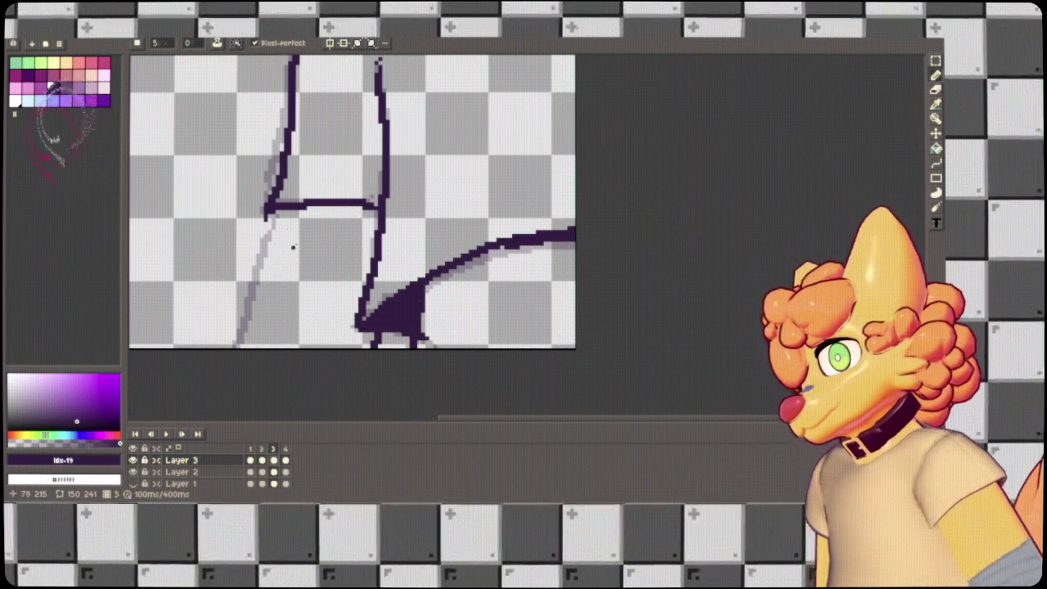
scroll(232, 353, "down", 3)
left_click_drag(277, 101, 240, 245)
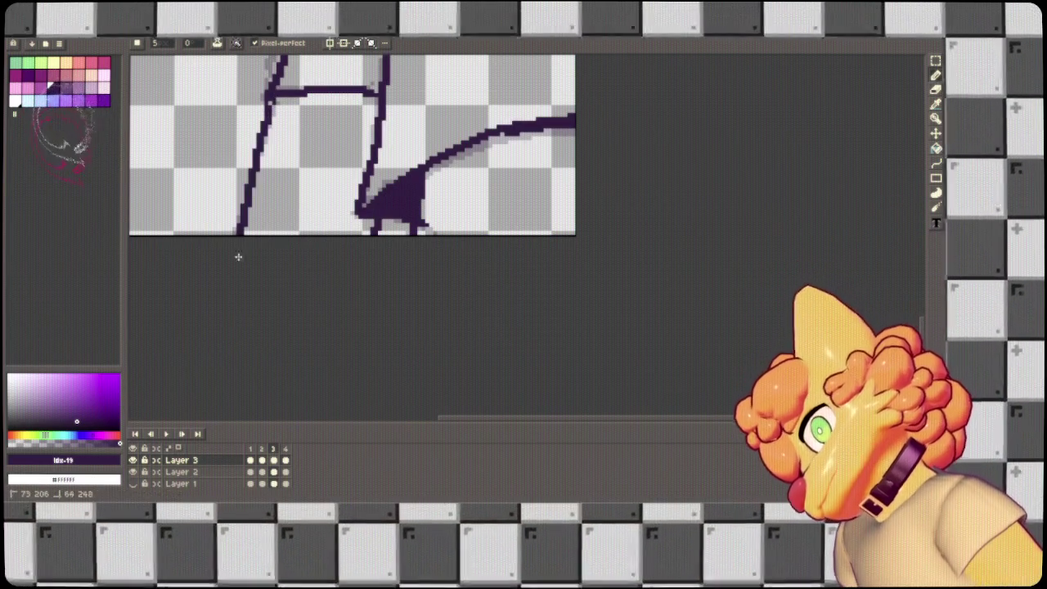
scroll(272, 100, "up", 6)
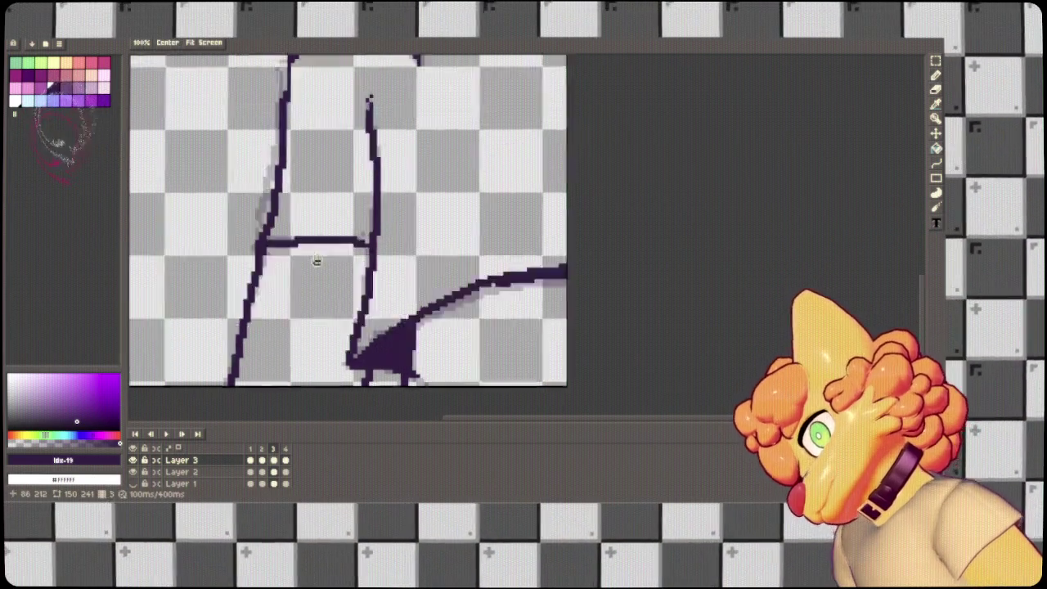
scroll(626, 416, "down", 3)
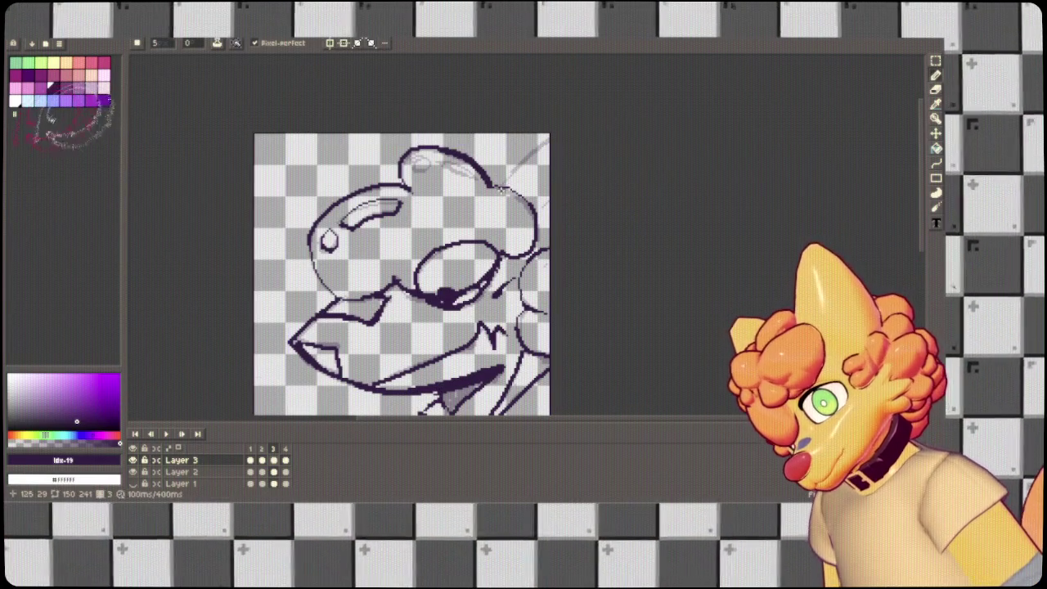
Ink the line behind the head, cover stray marks with white, and play the animation.
left_click_drag(502, 189, 589, 110)
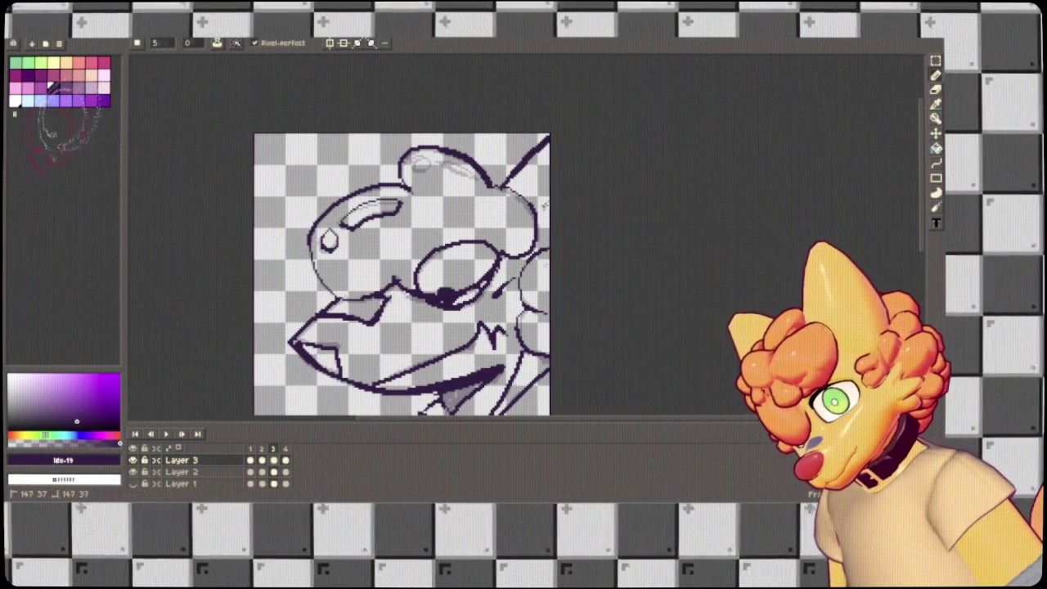
left_click_drag(500, 219, 499, 174)
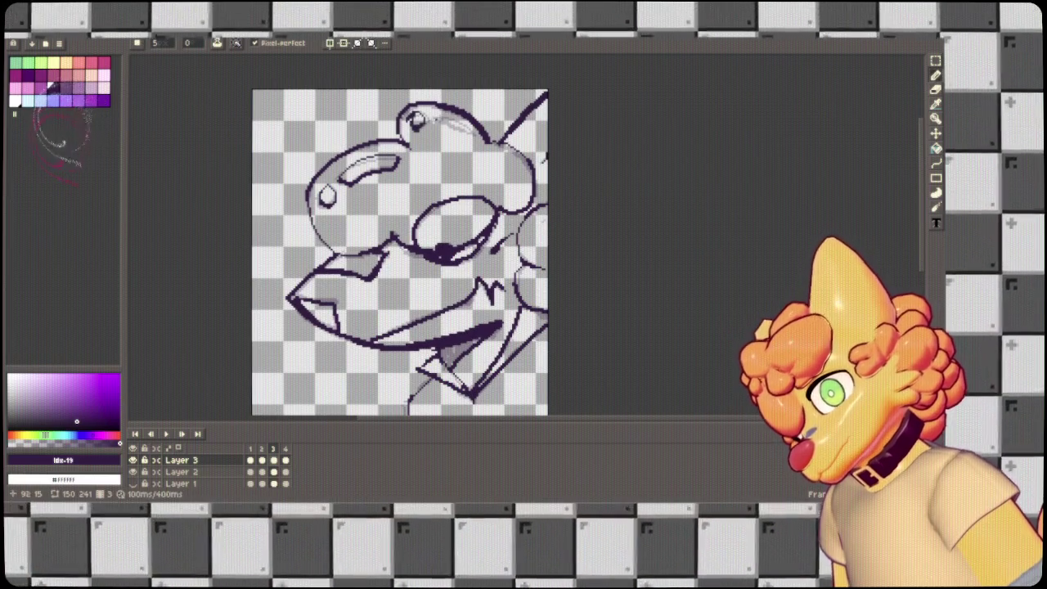
left_click_drag(442, 119, 439, 114)
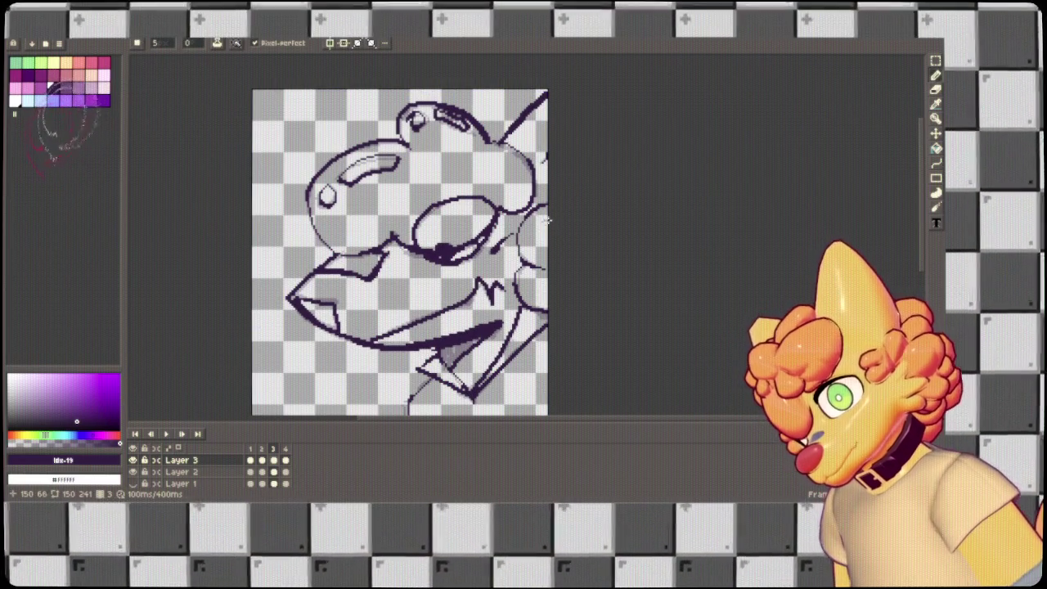
key("Return")
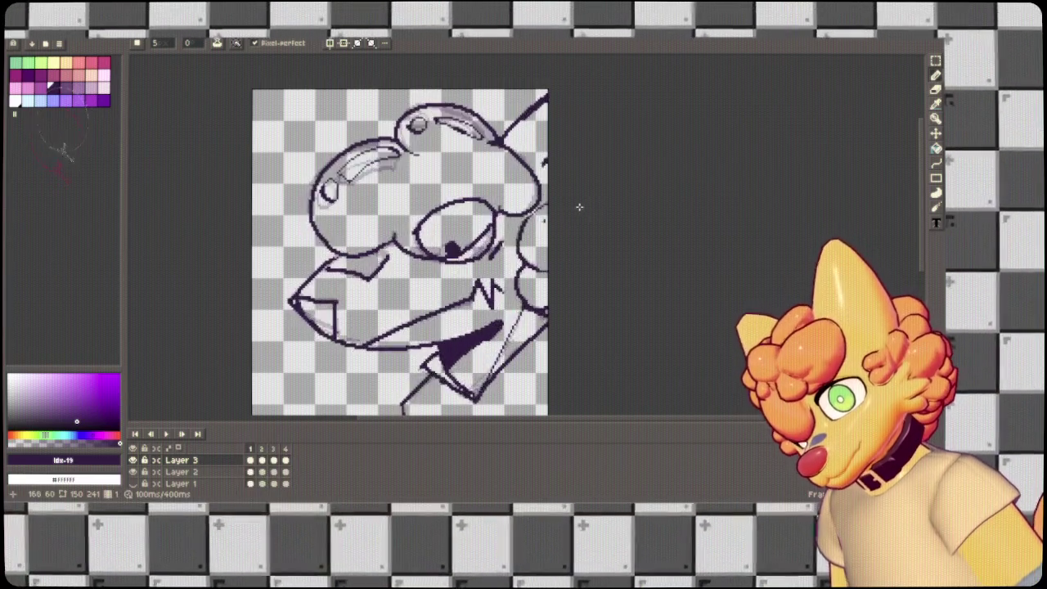
scroll(562, 246, "down", 5)
scroll(451, 276, "up", 3)
scroll(451, 275, "down", 1)
left_click_drag(451, 275, 108, 299)
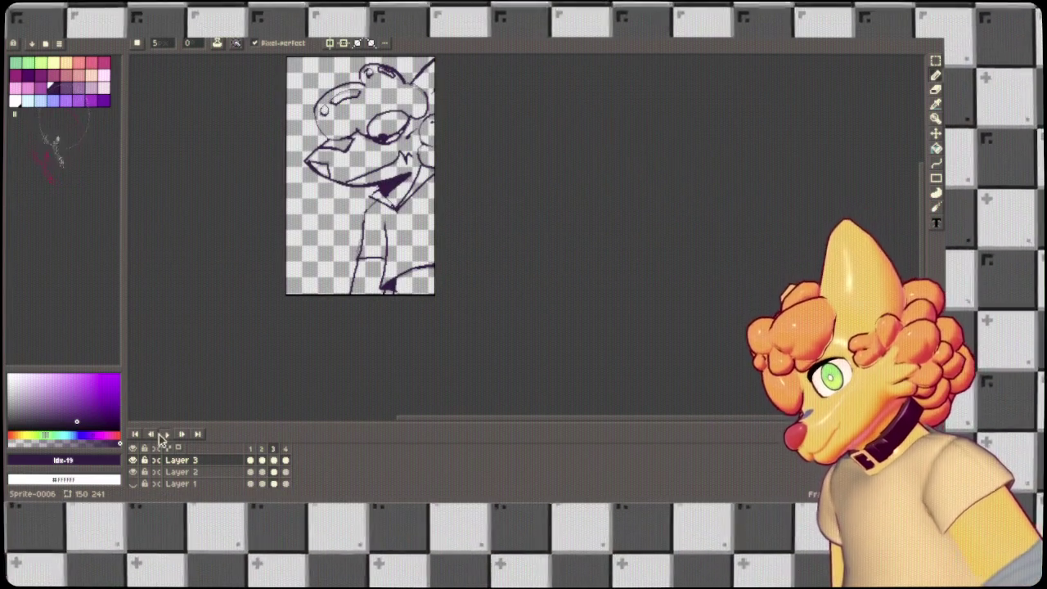
left_click(164, 435)
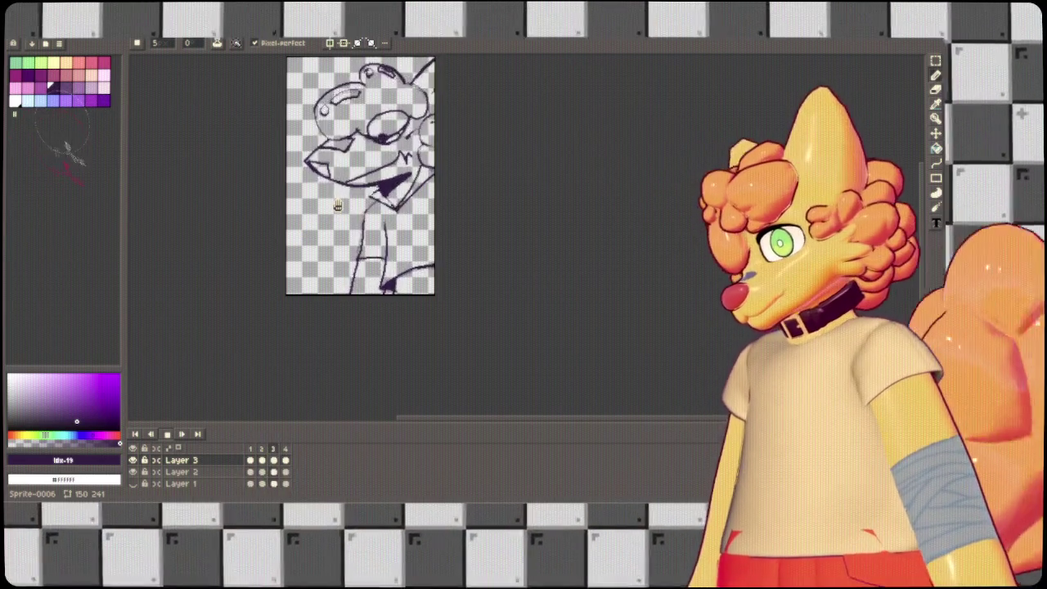
key("Return")
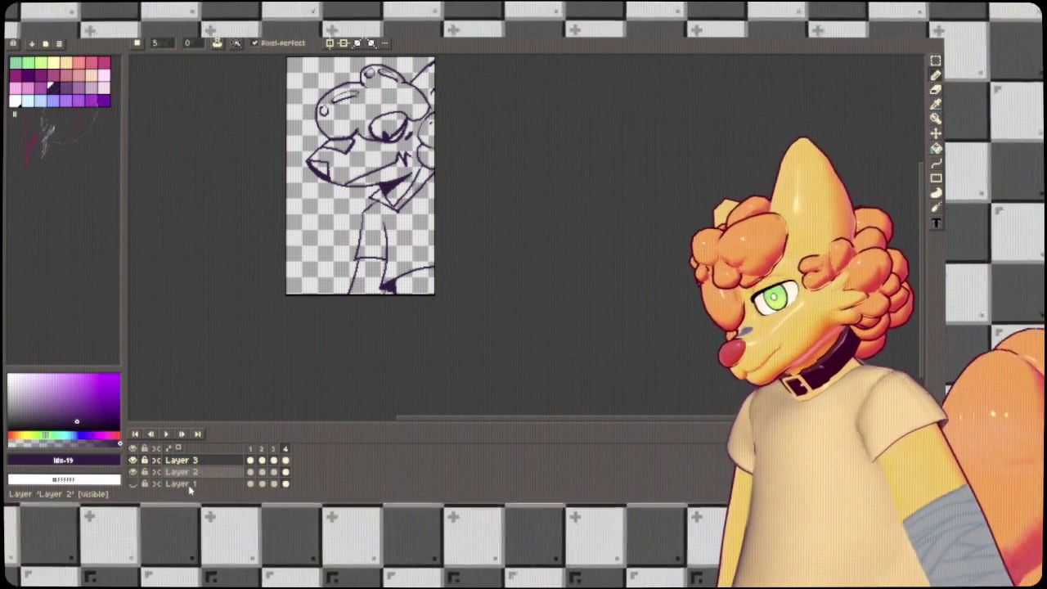
key("ctrl+z")
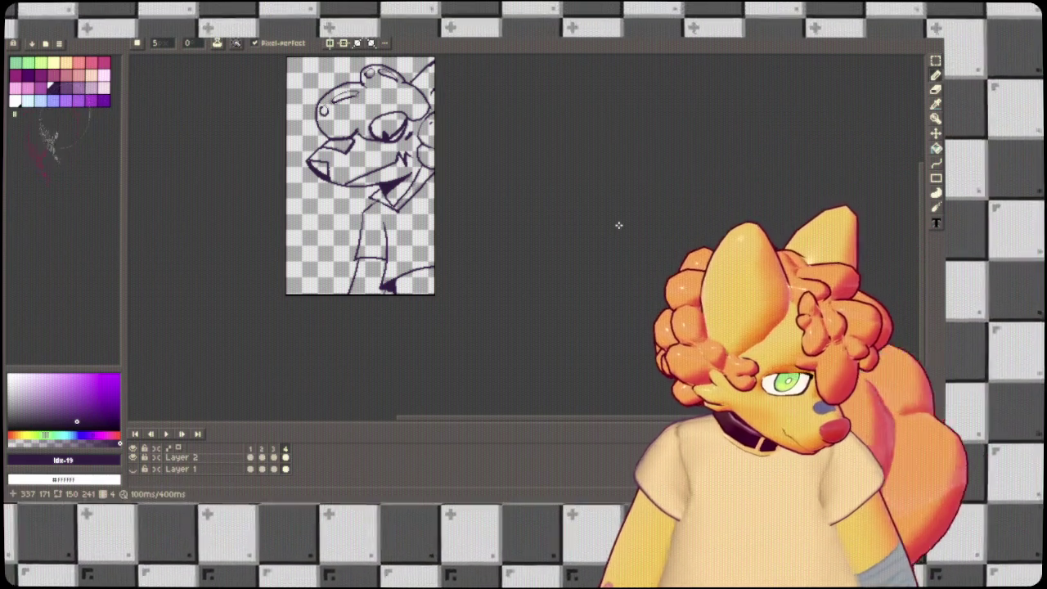
key("ctrl+y")
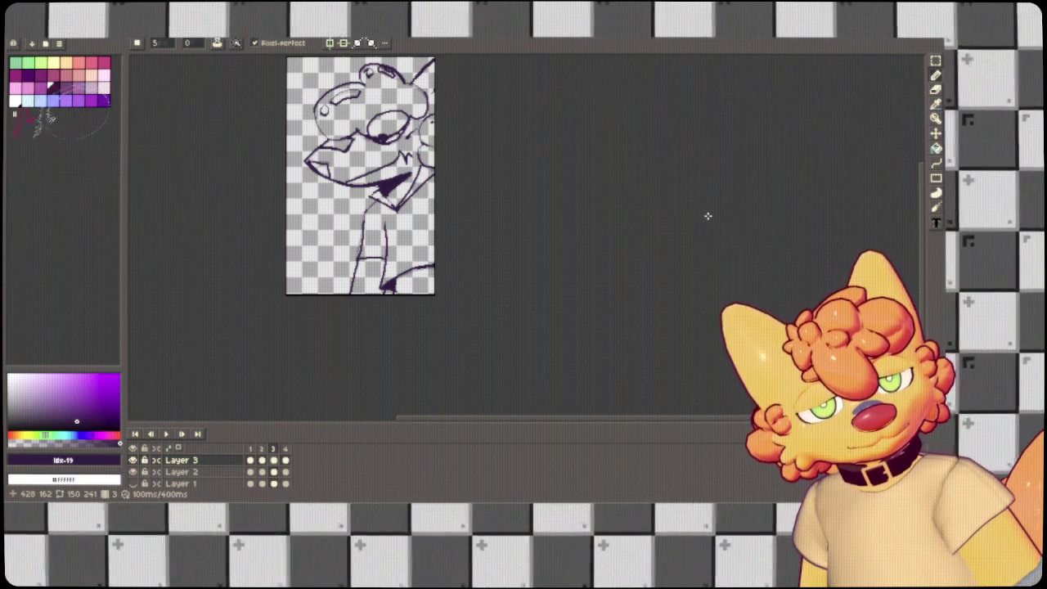
Switch to the idle-Sheet.aseprite document and save the four-frame sheet as idle-Sheet.png.
key("m")
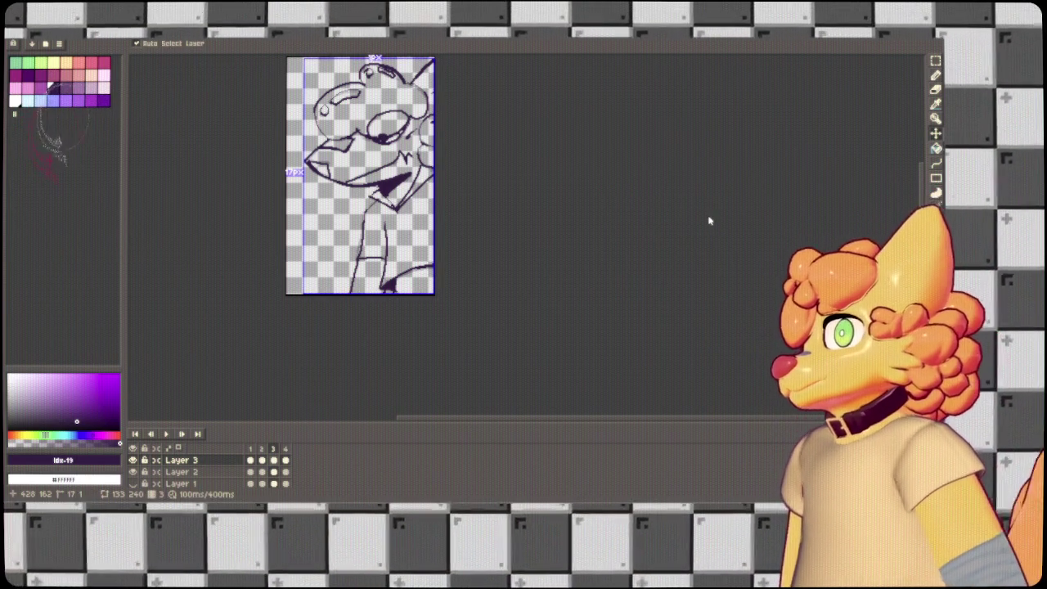
key("b")
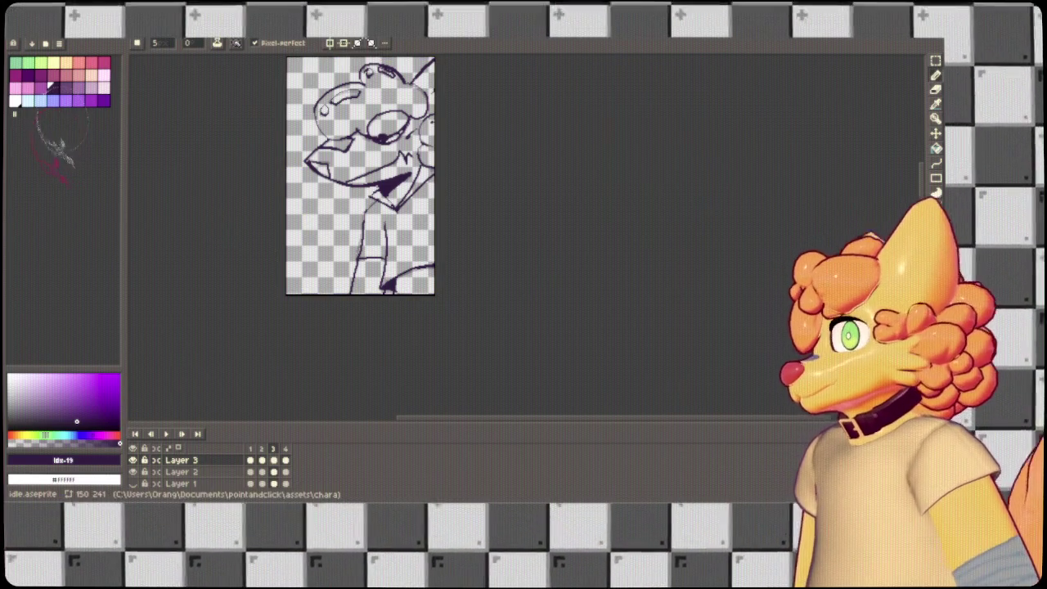
key("ctrl+Tab")
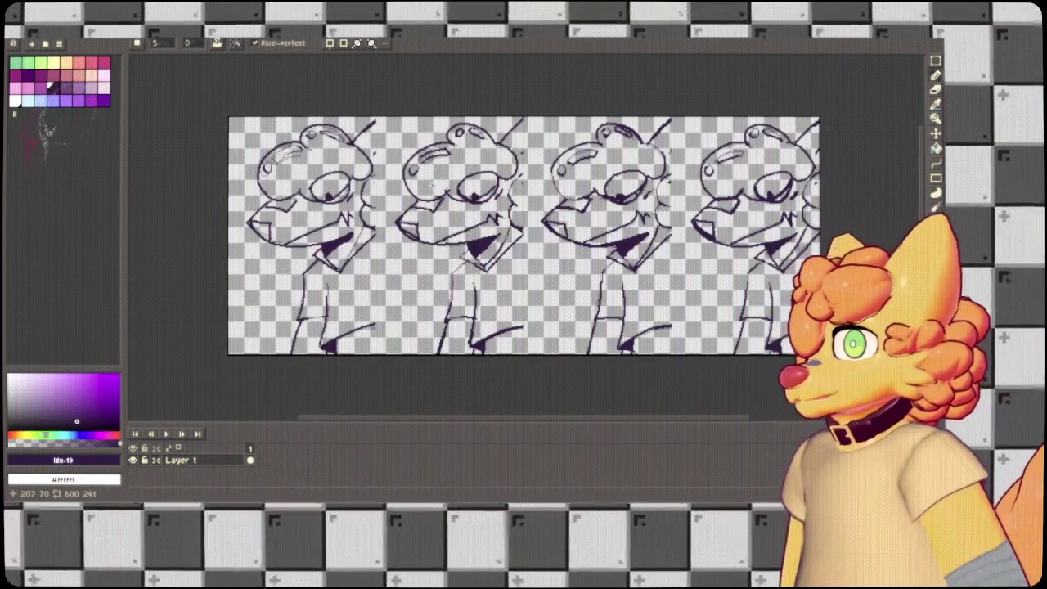
key("v")
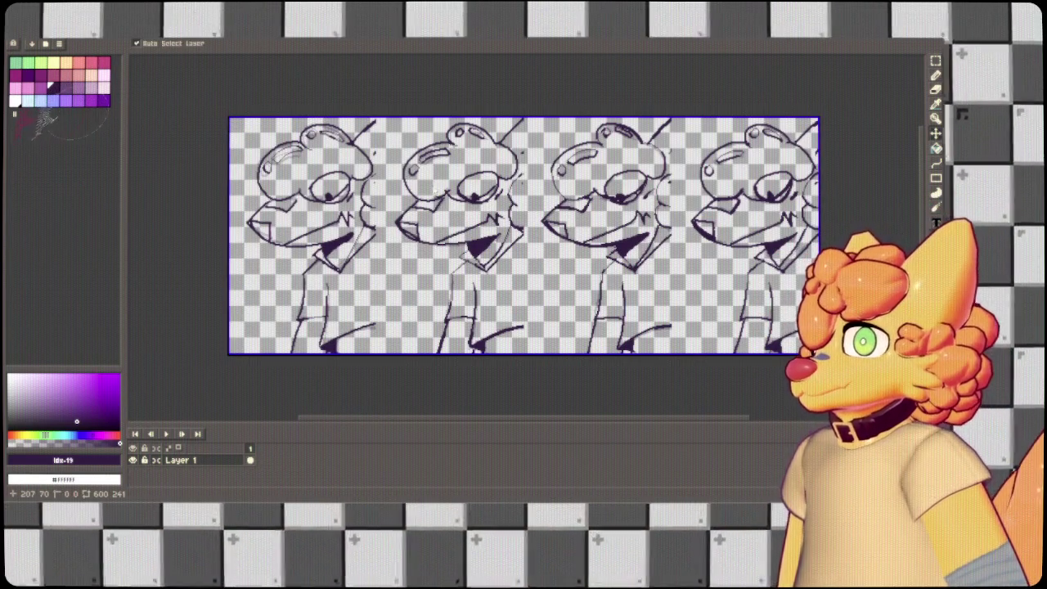
key("b")
key("ctrl+s")
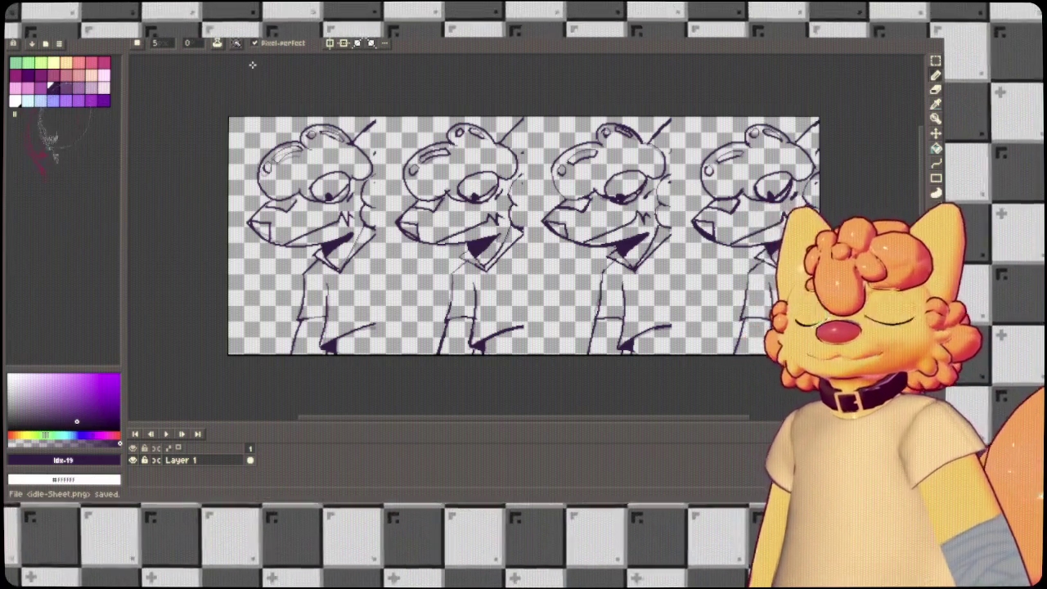
key("i")
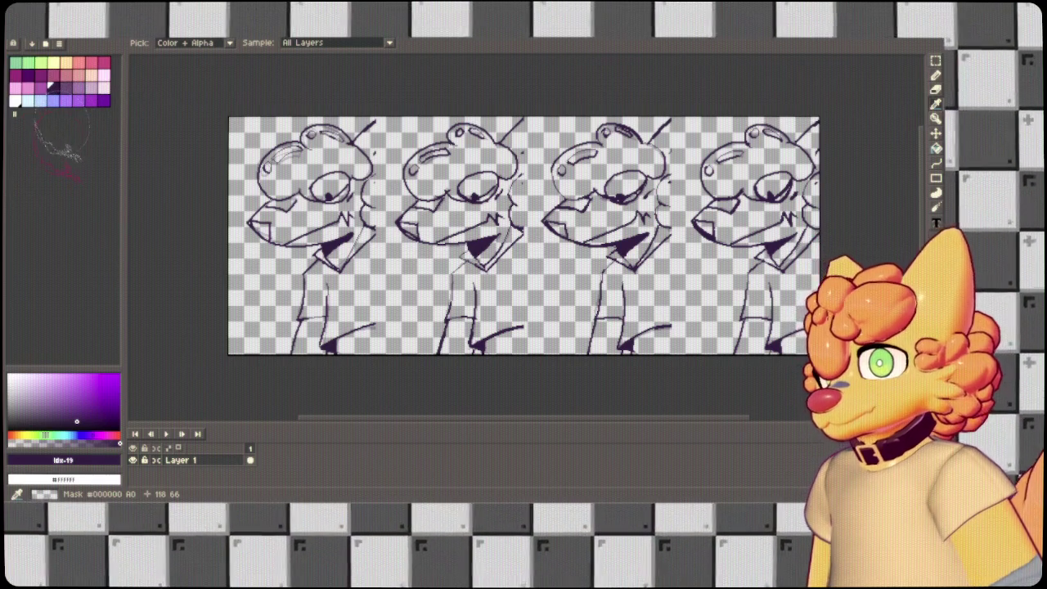
key("b")
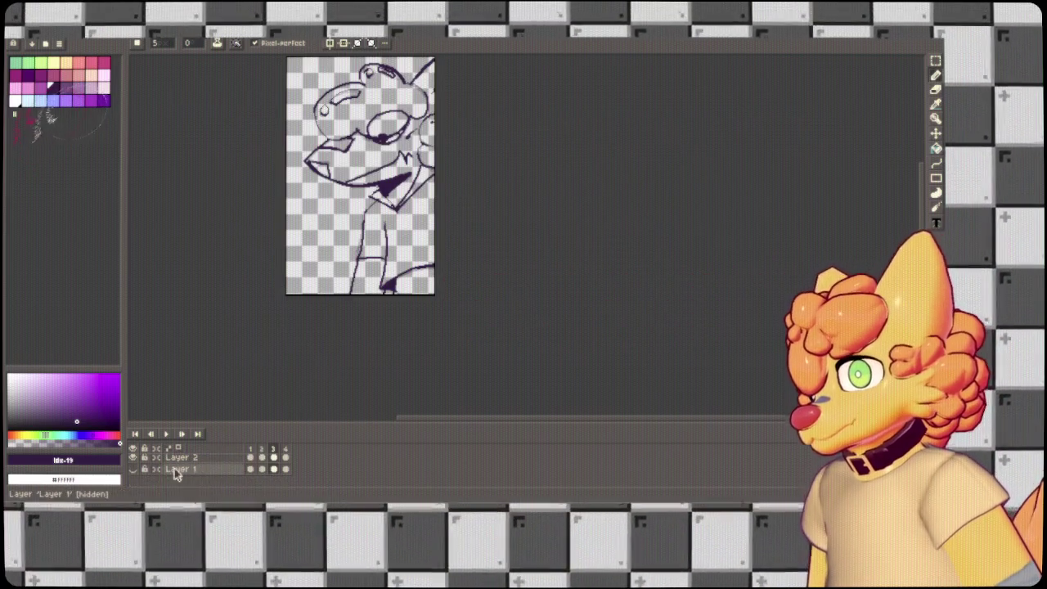
Save the three-layer idle.aseprite drawing, then re-export the sheet to idle-Sheet.png with Ctrl+Shift+X.
key("shift+n")
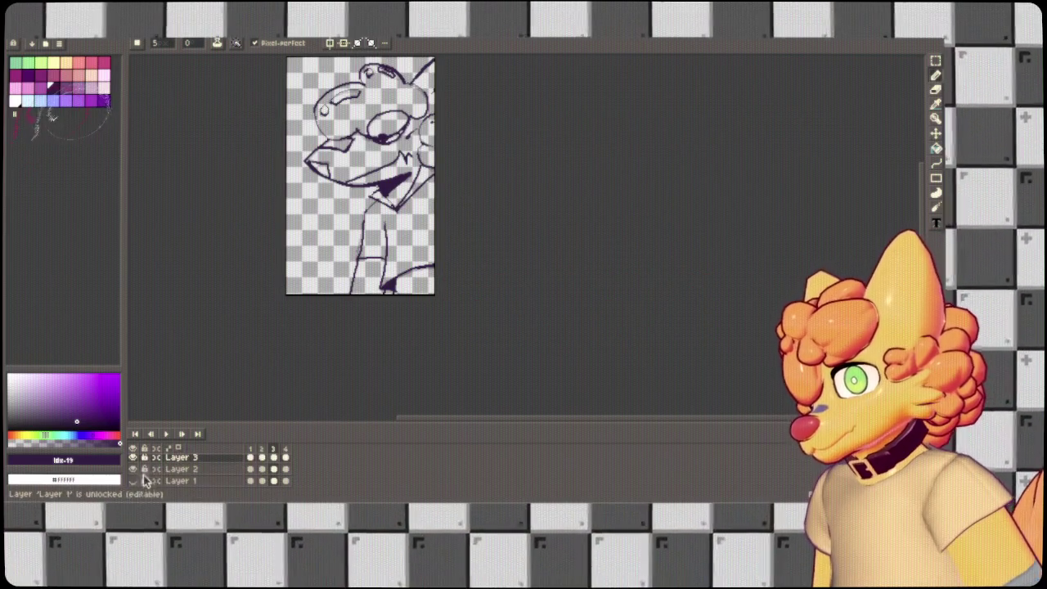
key("ctrl+s")
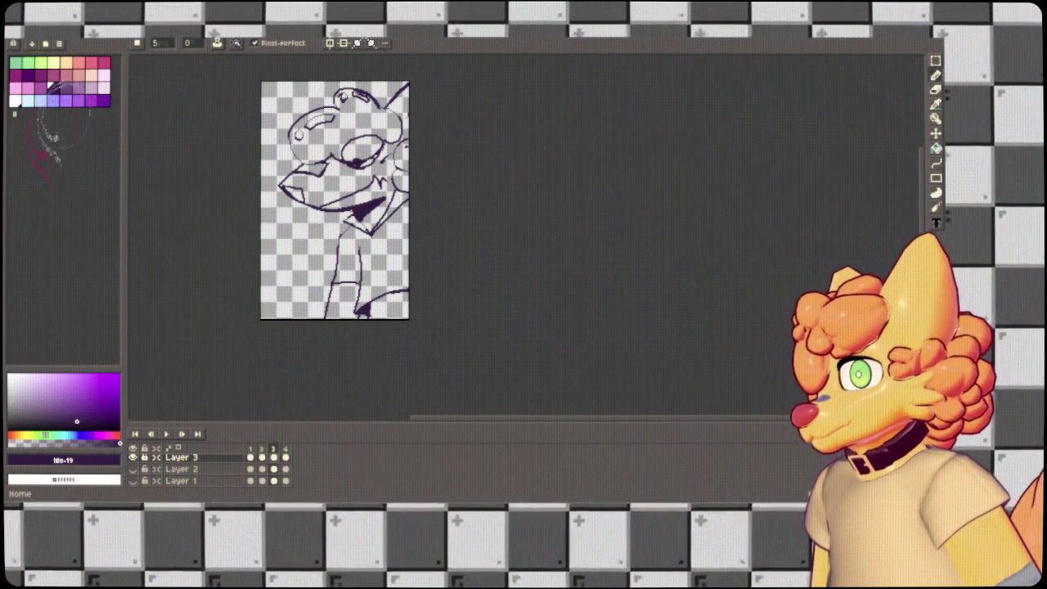
key("ctrl+Tab")
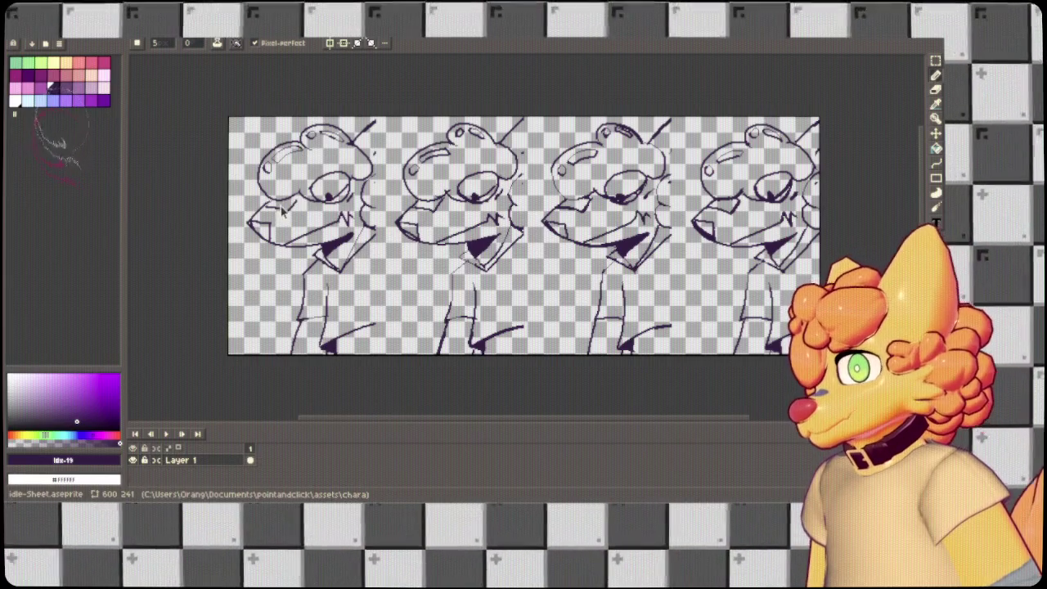
key("ctrl+shift+x")
key("i")
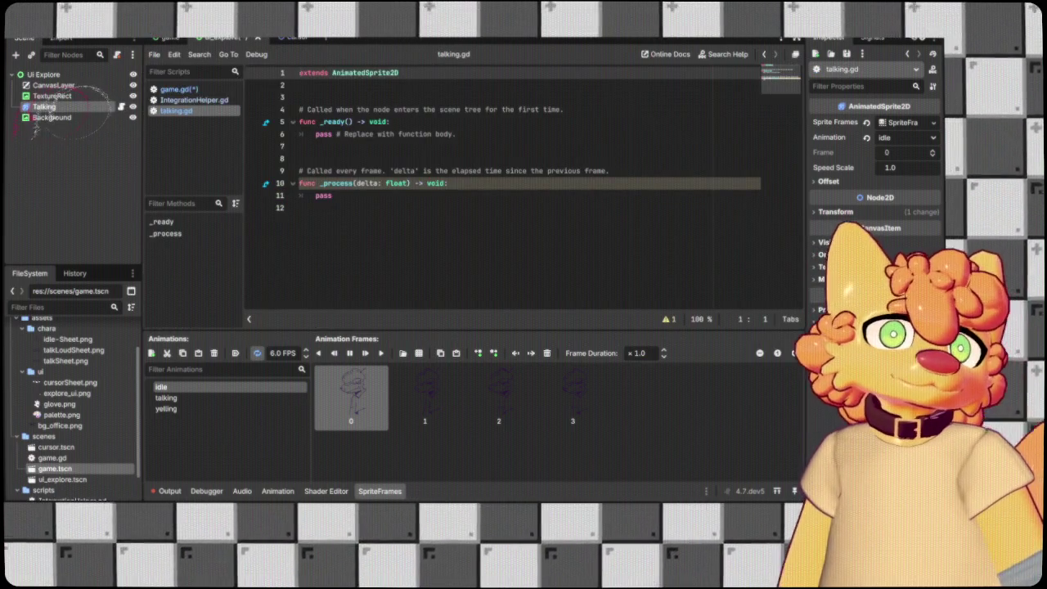
Open the Audio bus layout panel and add a New Bus beside Master.
left_click(99, 153)
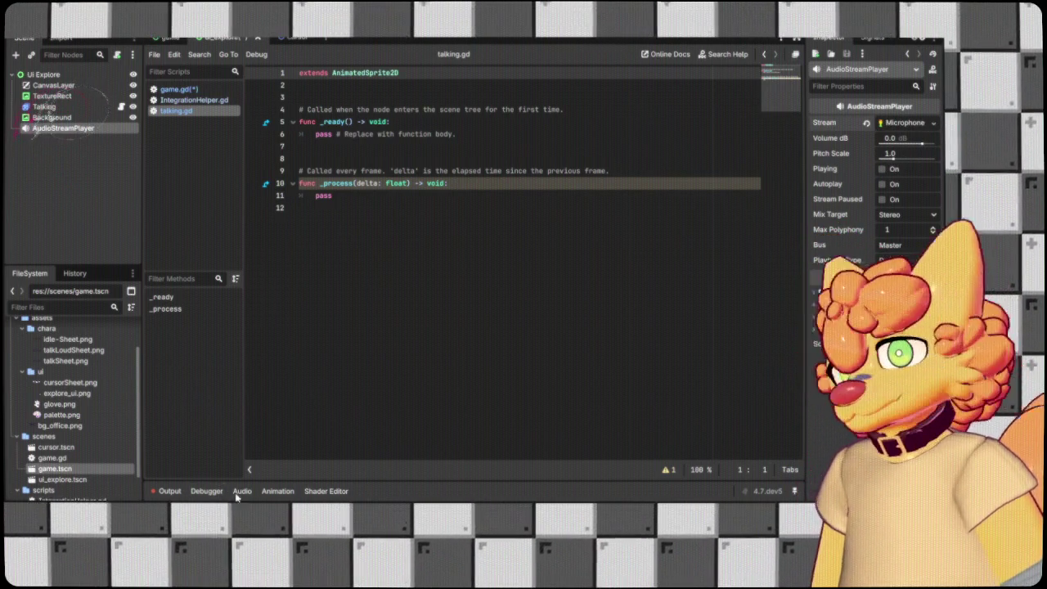
left_click(242, 491)
left_click(206, 491)
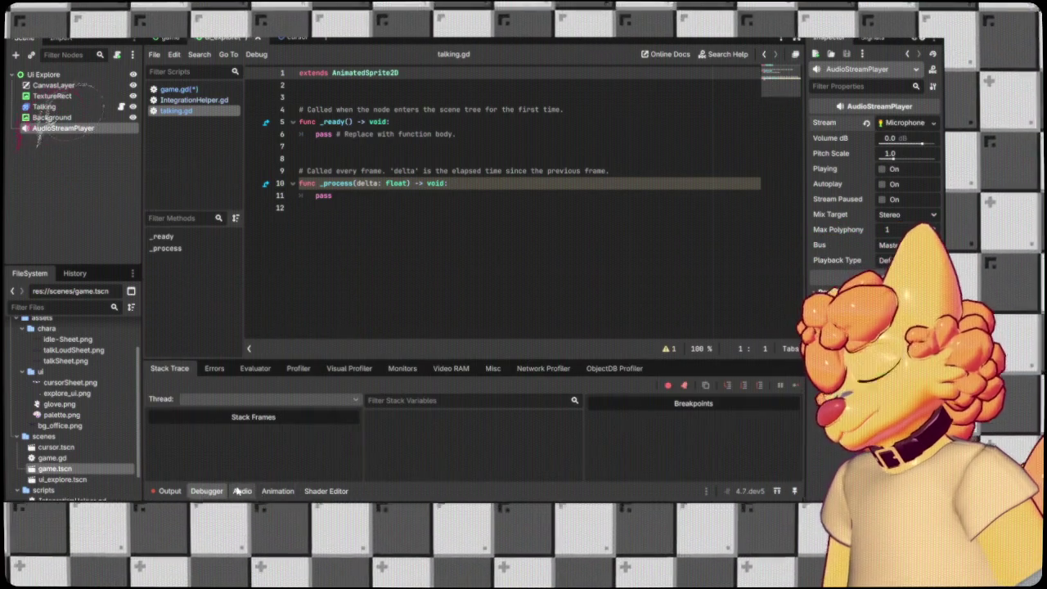
left_click(242, 491)
left_click(643, 293)
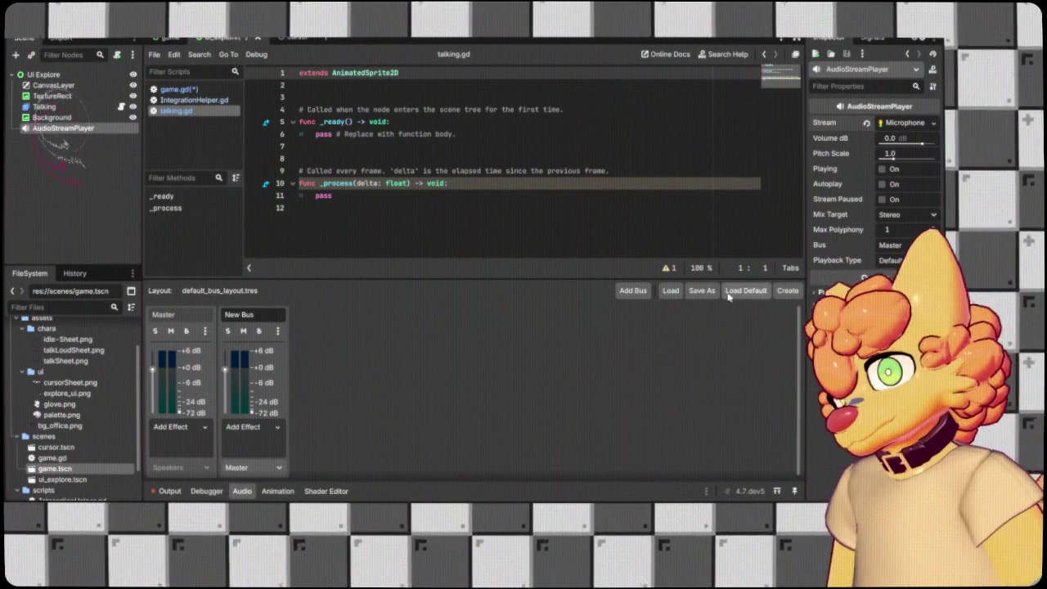
Add a second bus, rename the first new bus TrappedOutput, and mute it.
left_click(634, 290)
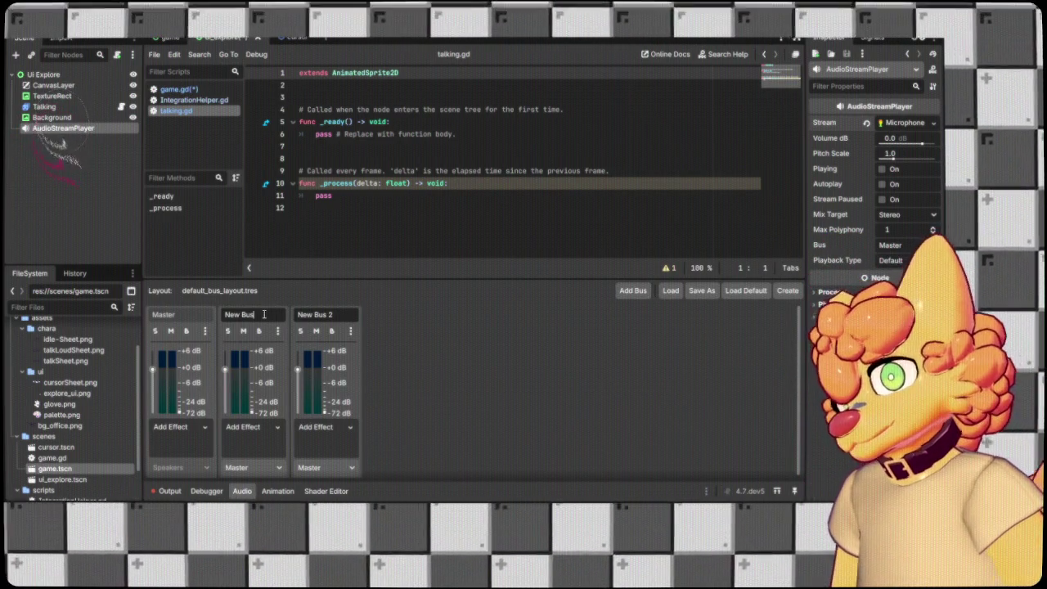
triple_click(264, 314)
type("TrappedOutput")
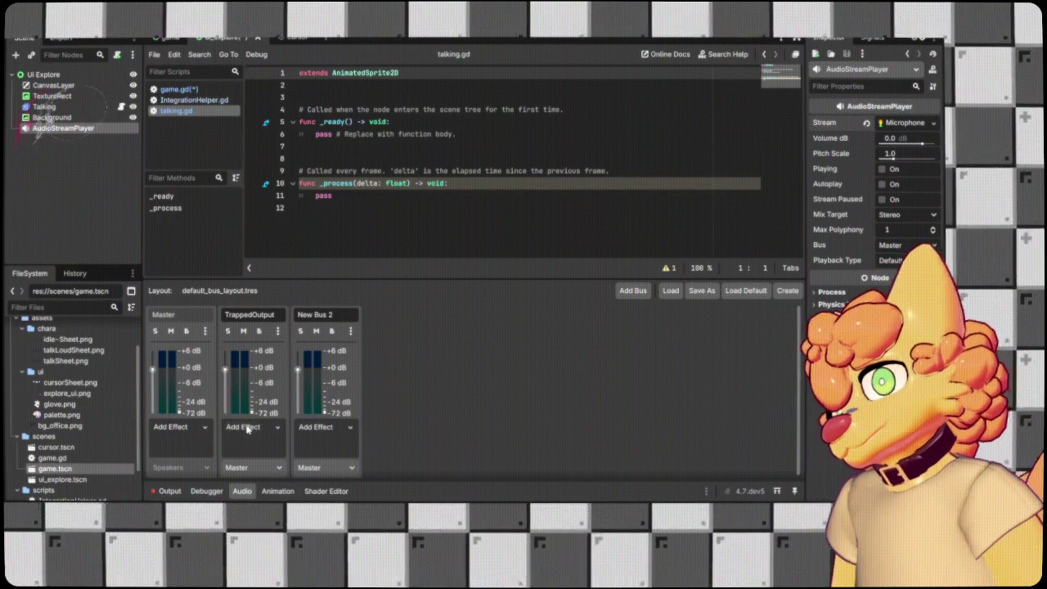
left_click(265, 457)
left_click(243, 331)
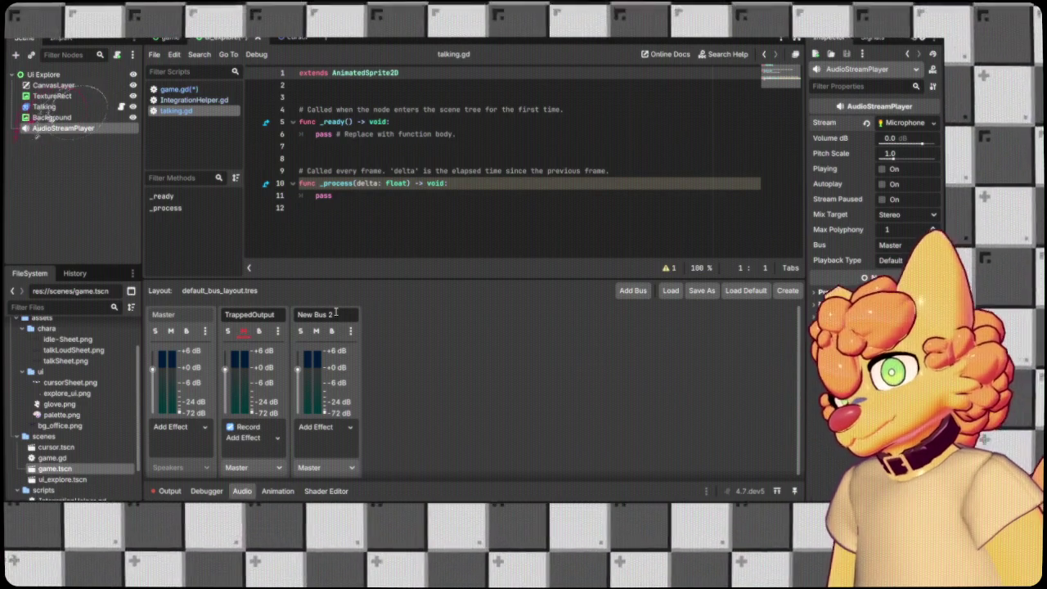
Rename New Bus 2 to Microphone and delete the stray Record effect from TrappedOutput.
triple_click(335, 314)
type("Micr")
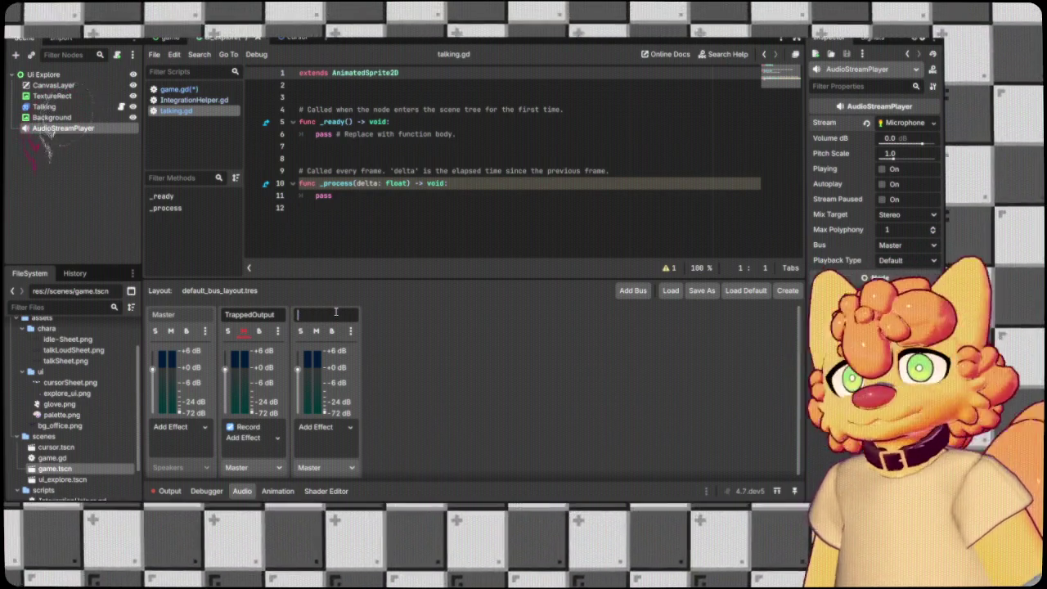
type("ophone")
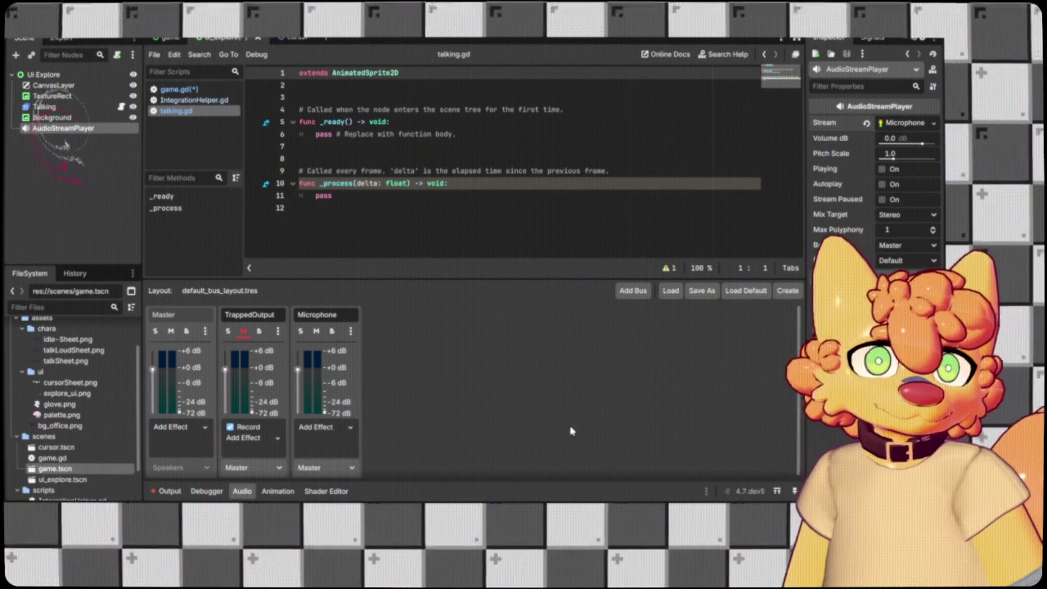
left_click(247, 427)
key("Delete")
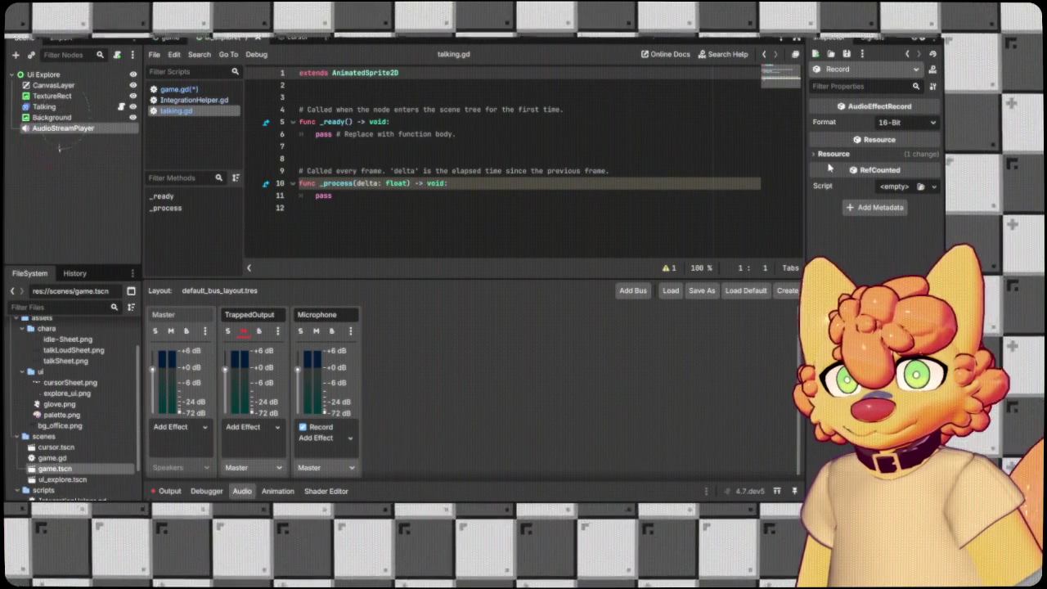
Inspect the Record effect and the AudioStreamPlayer's Microphone stream settings in the Inspector.
left_click(830, 154)
left_click(861, 38)
left_click(843, 39)
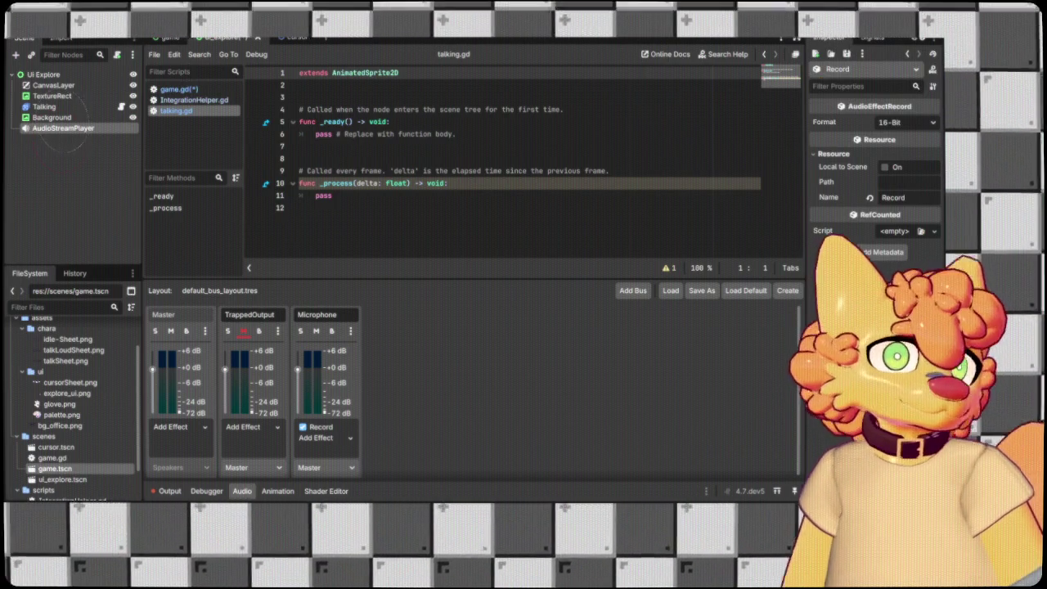
left_click(72, 128)
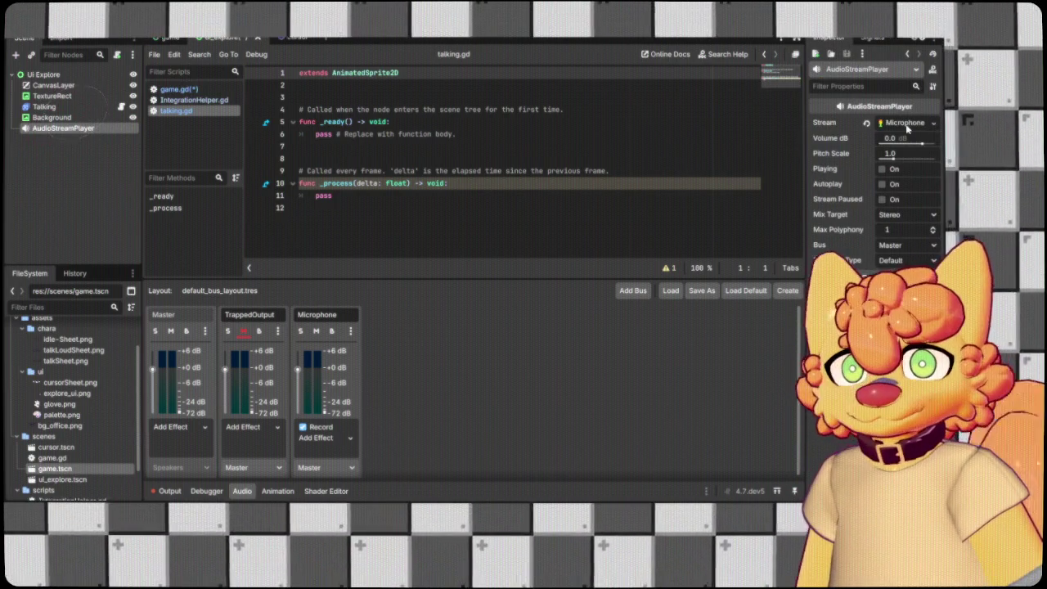
left_click(906, 124)
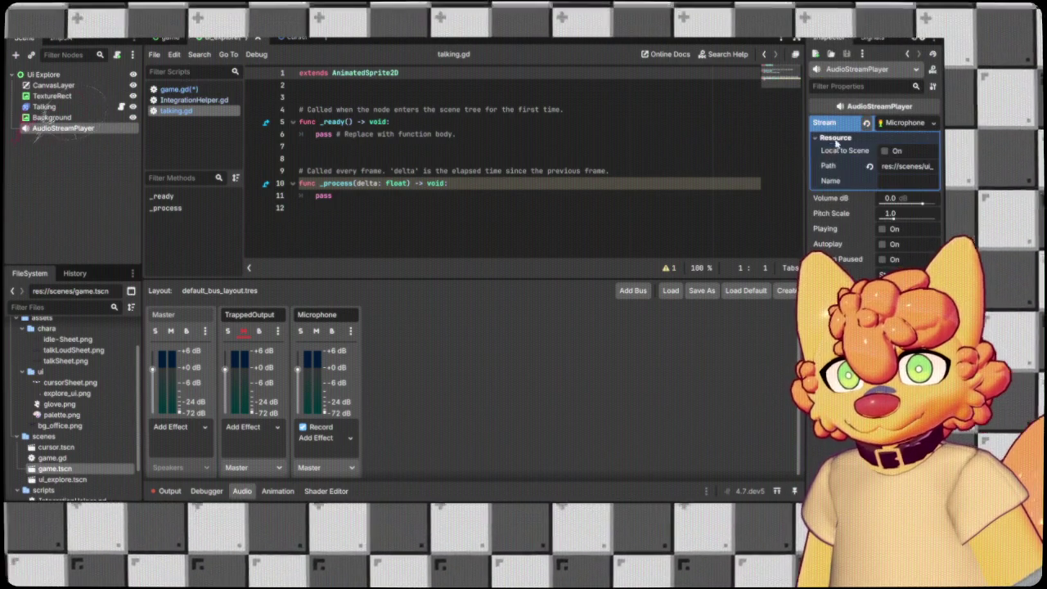
left_click(905, 124)
left_click(905, 125)
left_click(906, 126)
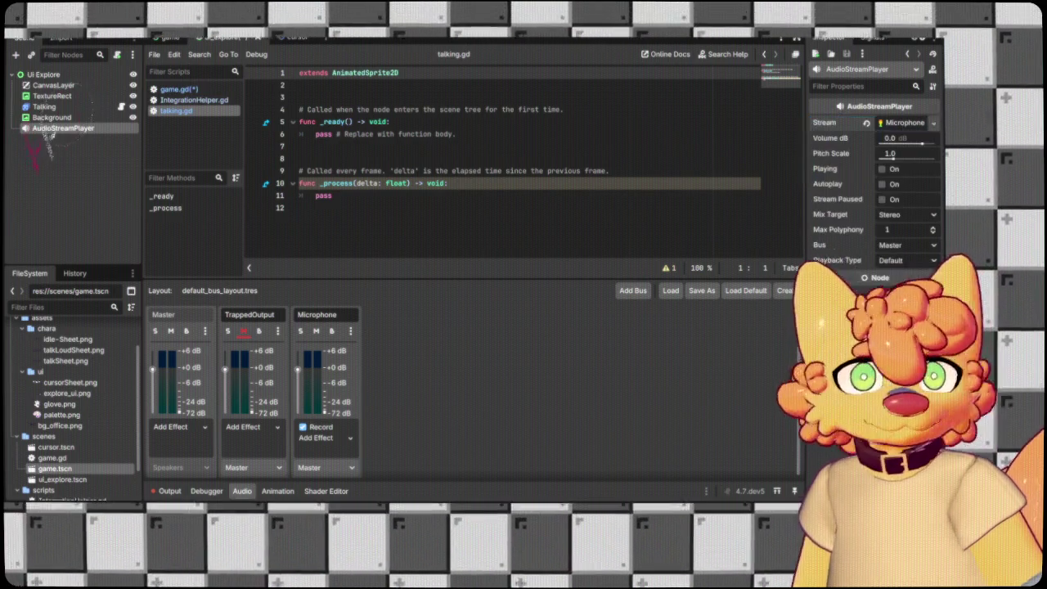
Enable Autoplay, set the player's bus to Microphone, route Microphone into TrappedOutput, and save.
left_click(882, 184)
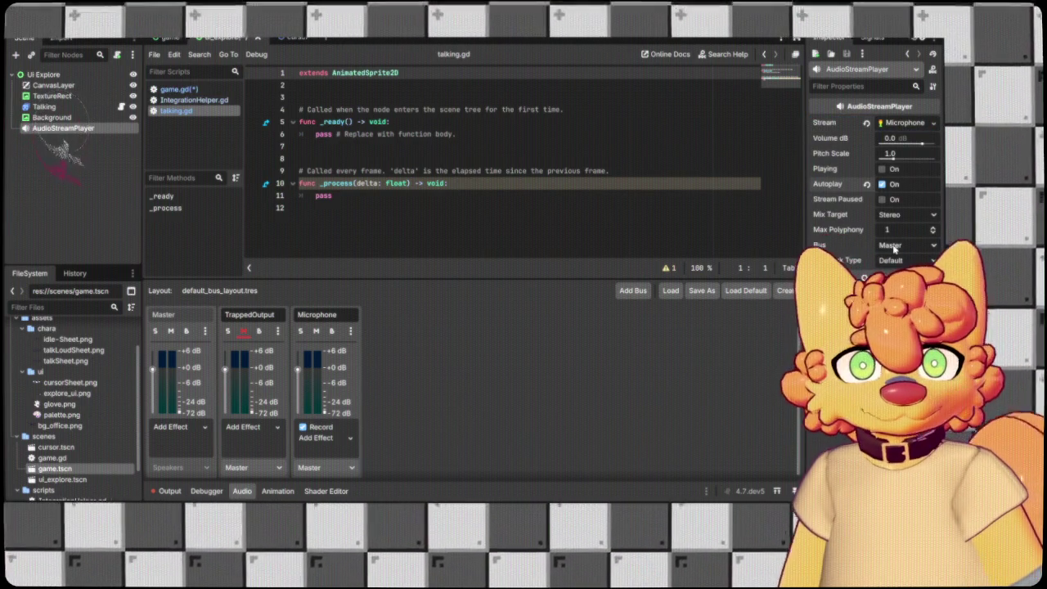
left_click(904, 245)
left_click(900, 288)
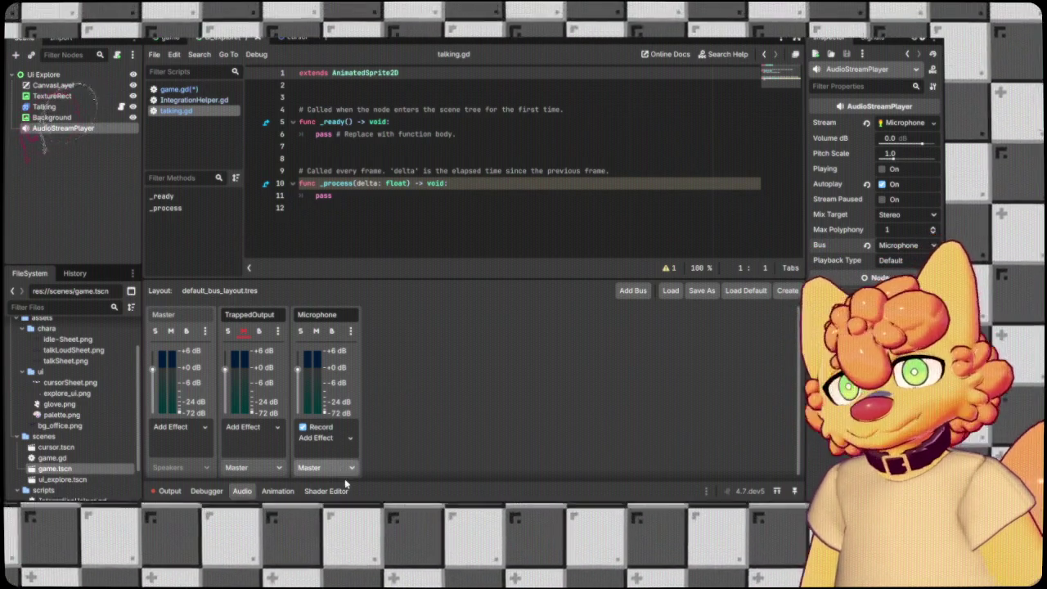
left_click(326, 468)
left_click(326, 500)
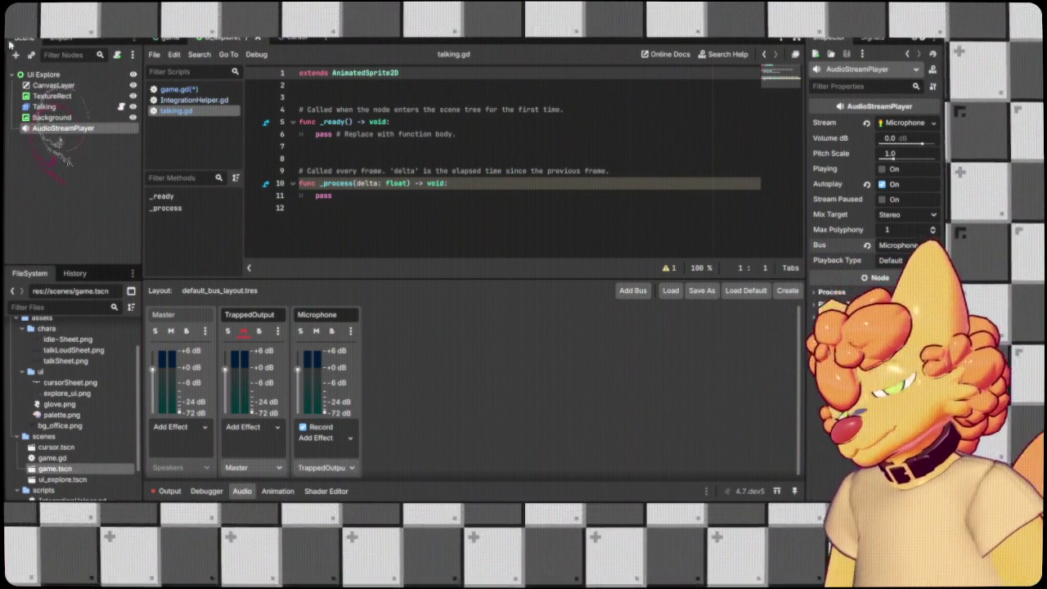
key("ctrl+s")
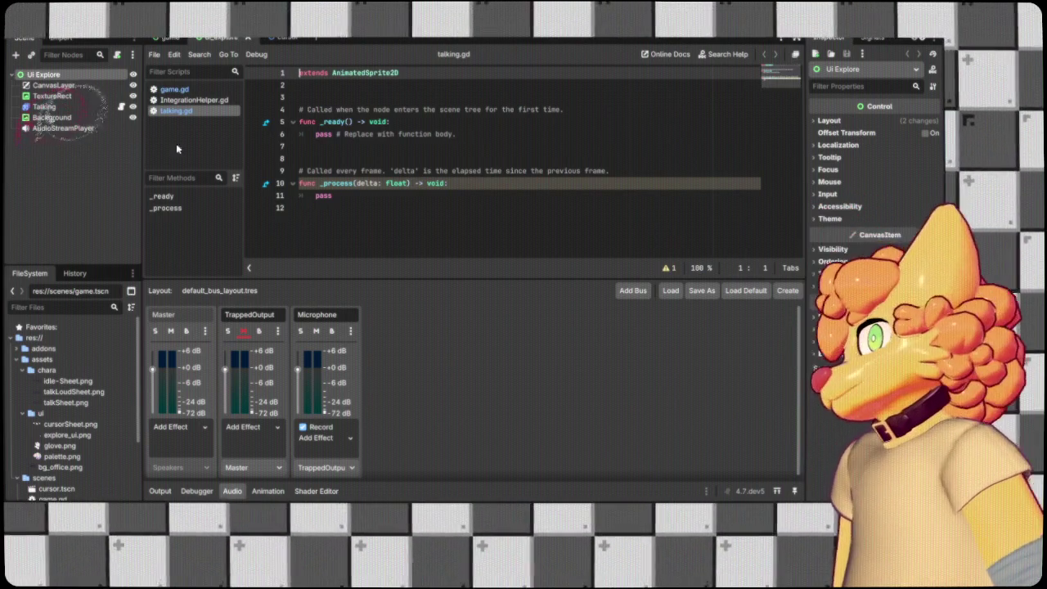
Select the Talking node and replace talking.gd's contents with the pasted microphone-volume code.
left_click(101, 107)
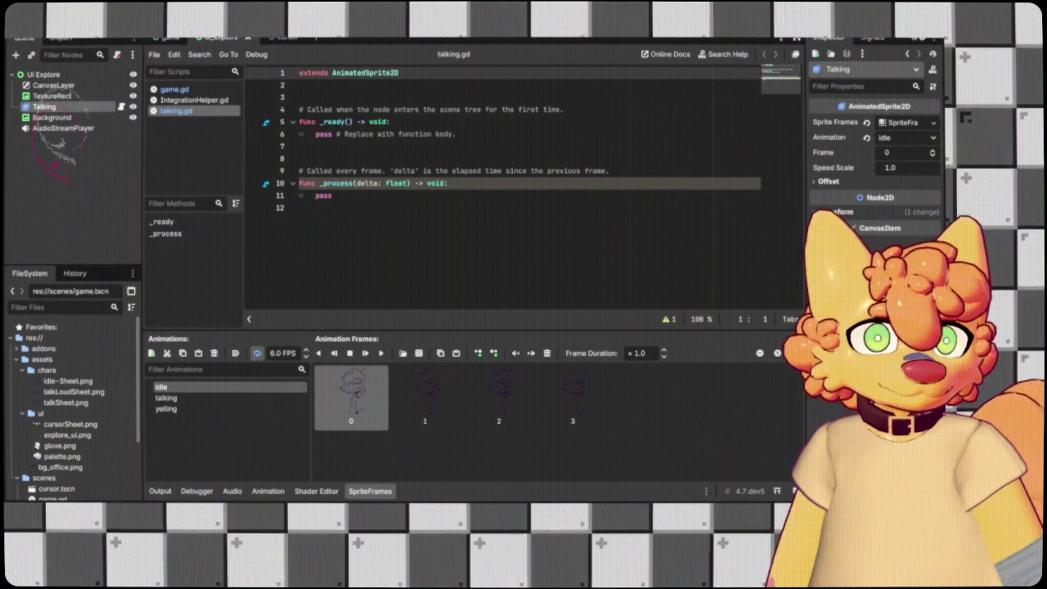
key("ctrl+a")
key("ctrl+v")
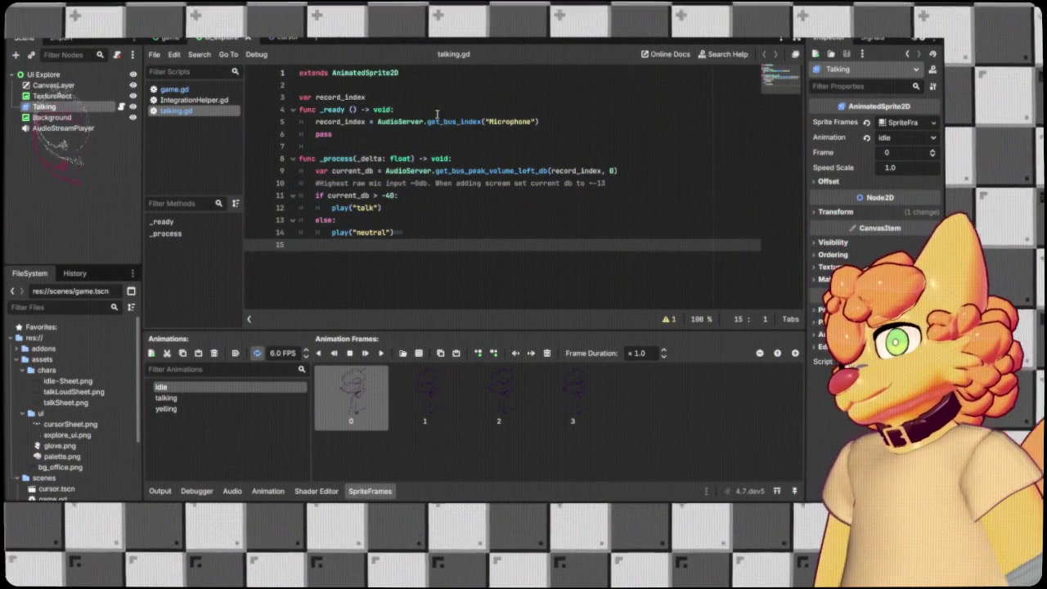
Review the pasted code, save the script, and run the project with F5.
left_click(372, 90)
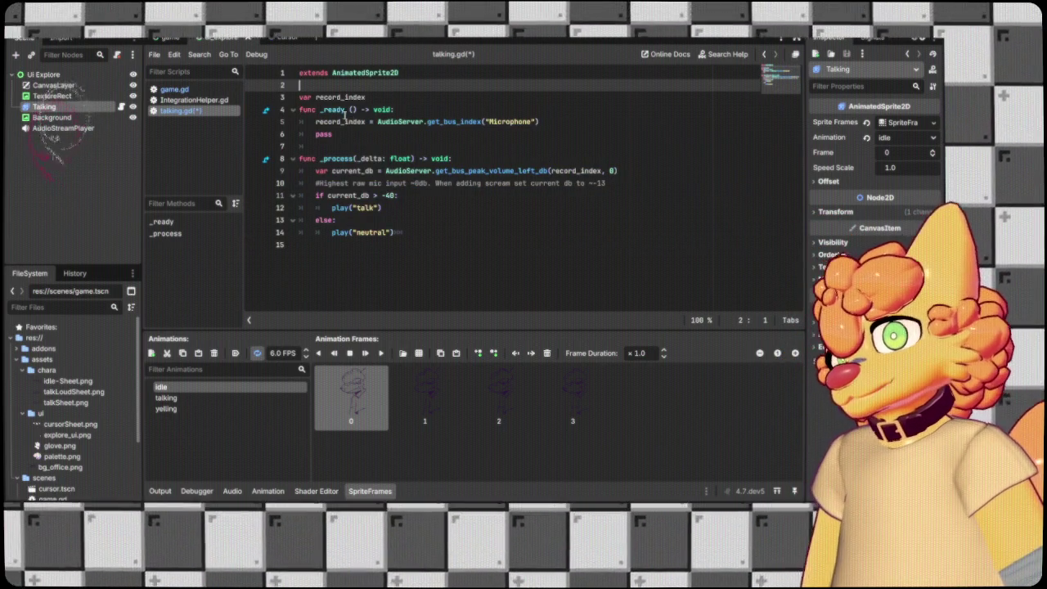
left_click(323, 110)
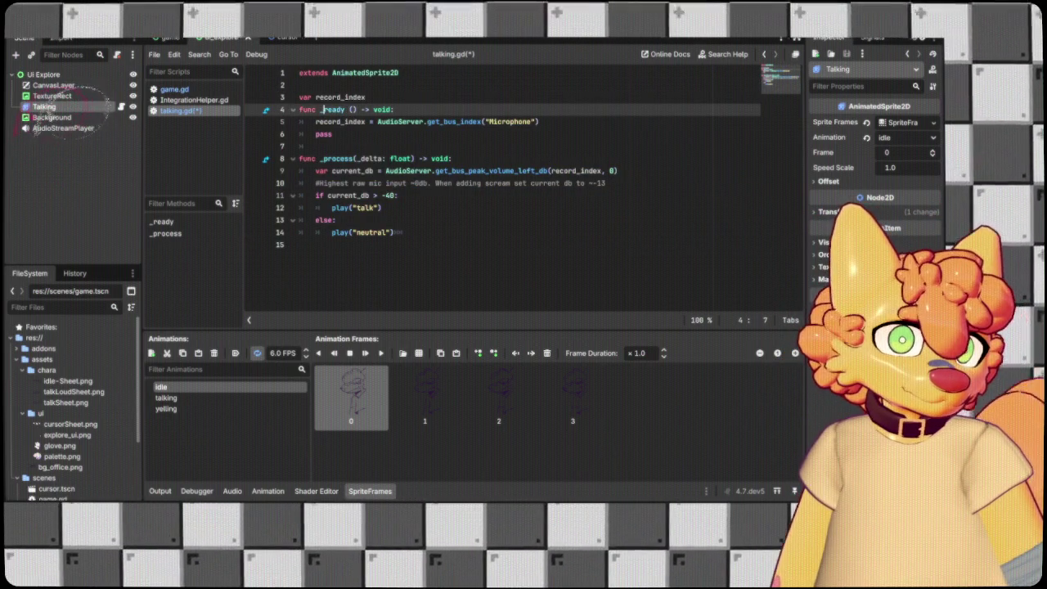
left_click(488, 181)
key("ctrl+s")
key("F5")
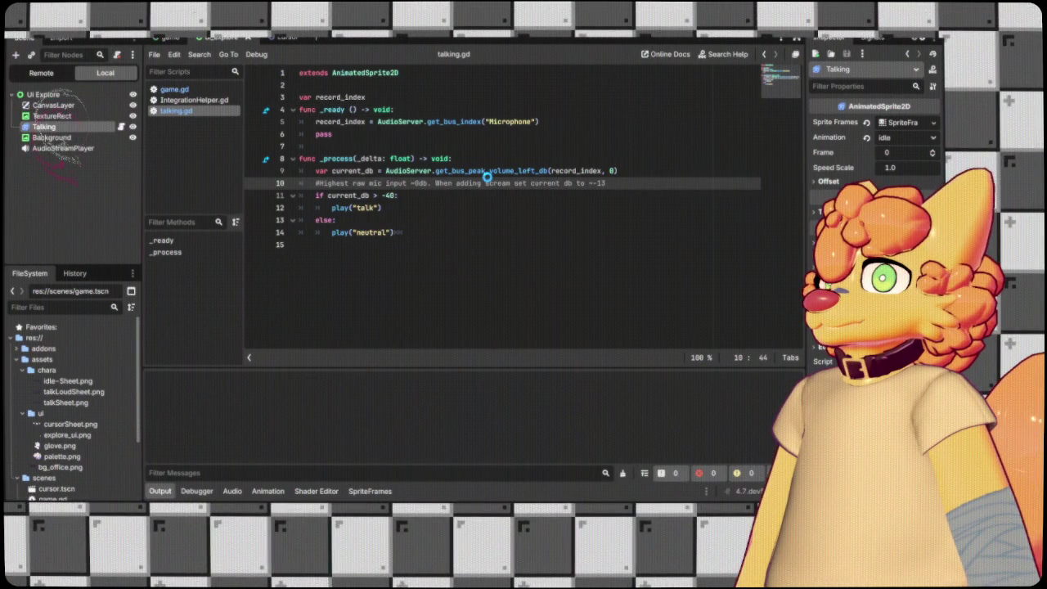
Check the Debugger's Errors list for the missing neutral animation and stop the game with F8.
left_click(214, 492)
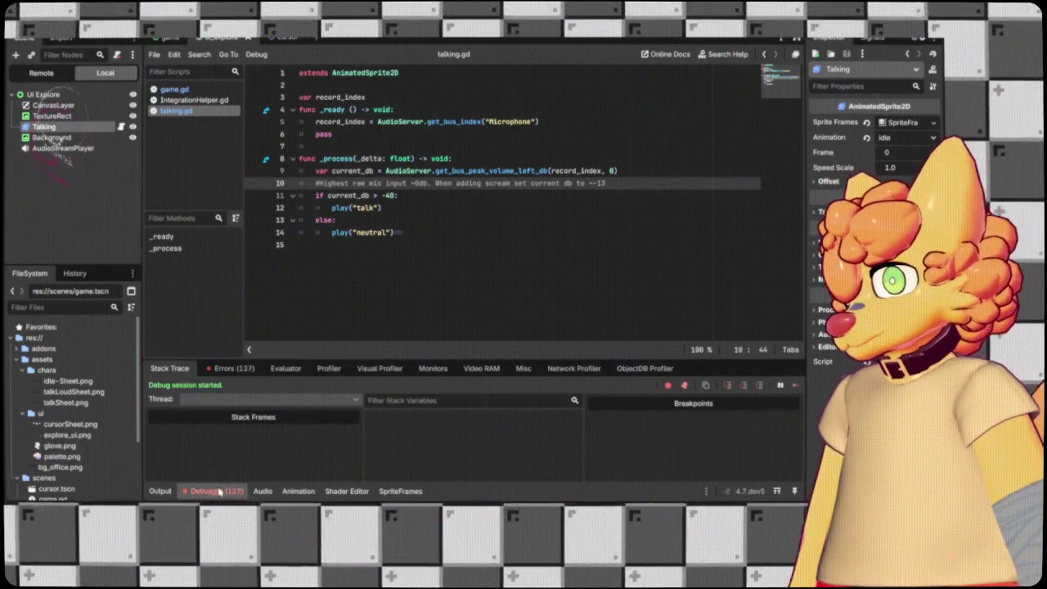
left_click(231, 369)
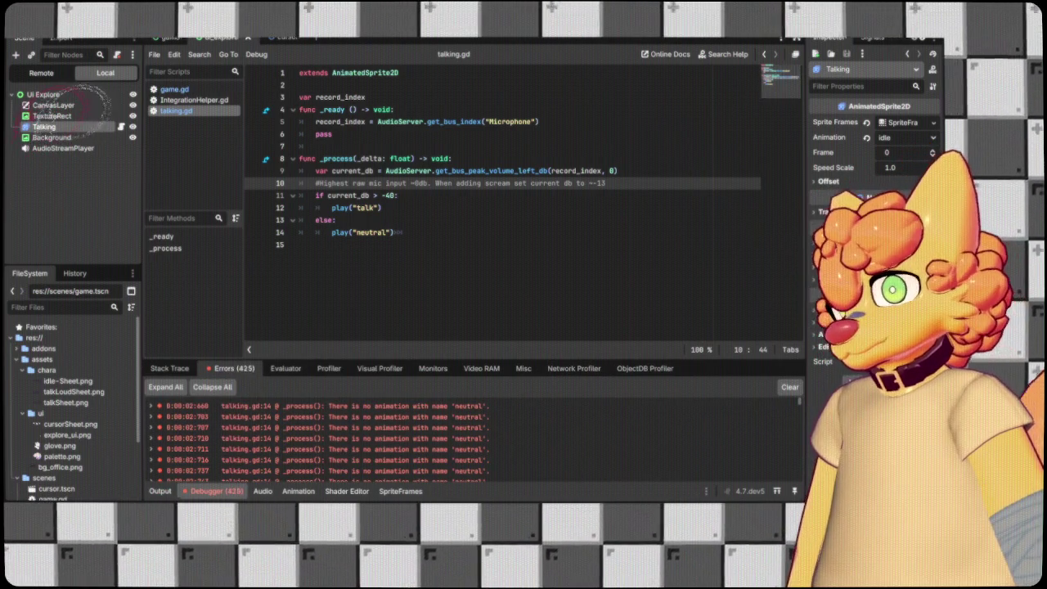
key("F8")
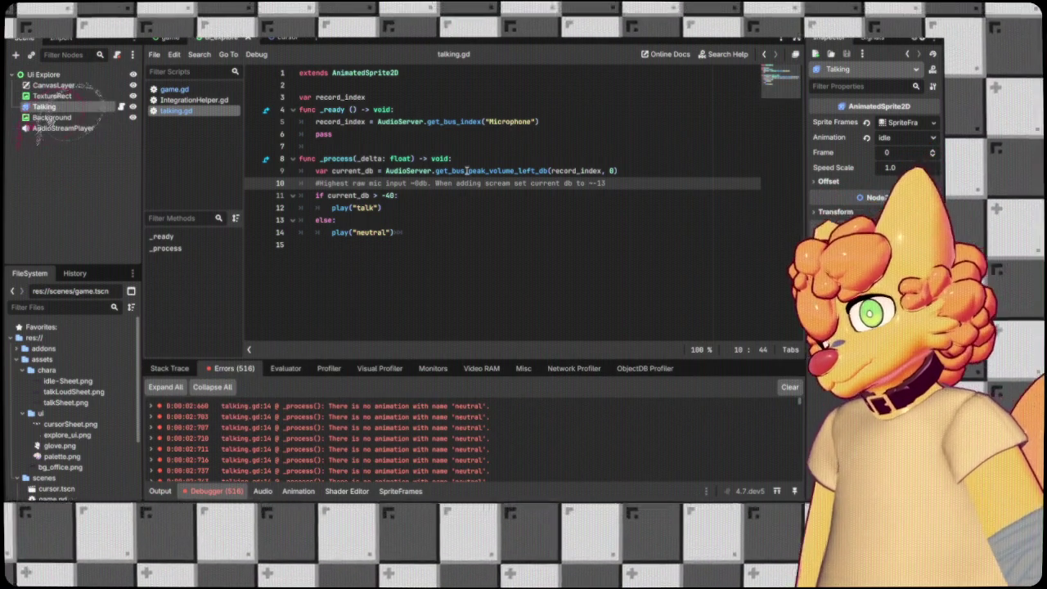
Replace "neutral" with "idle" in the play call on line 14.
double_click(374, 231)
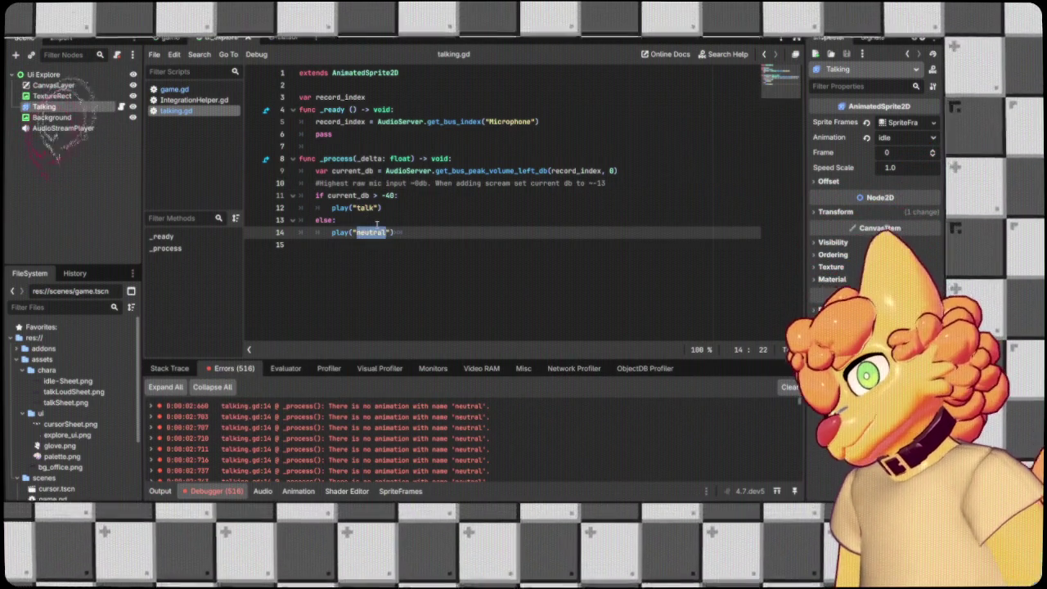
type("idle")
key("Return")
key("BackSpace")
key("BackSpace")
key("BackSpace")
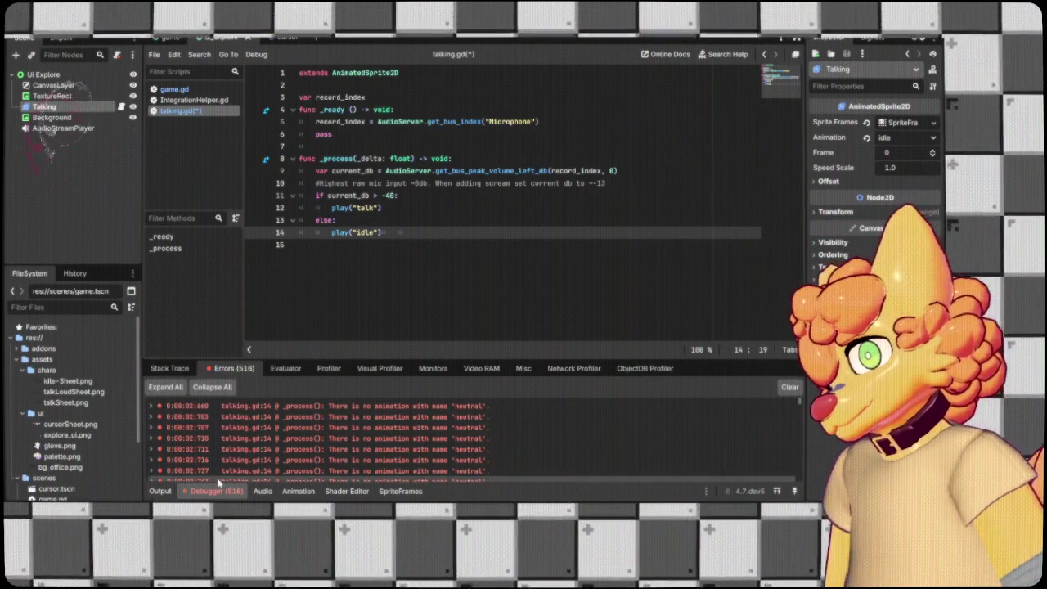
Look through the Output, Animation and Audio panels, then return to the Debugger errors.
left_click(159, 492)
left_click(299, 492)
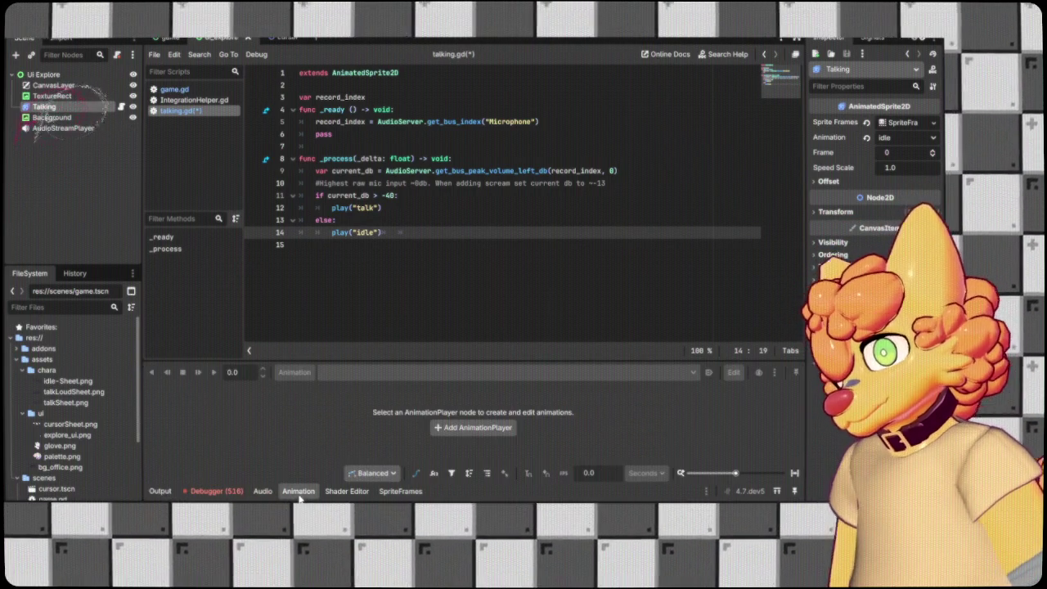
left_click(262, 491)
left_click(225, 492)
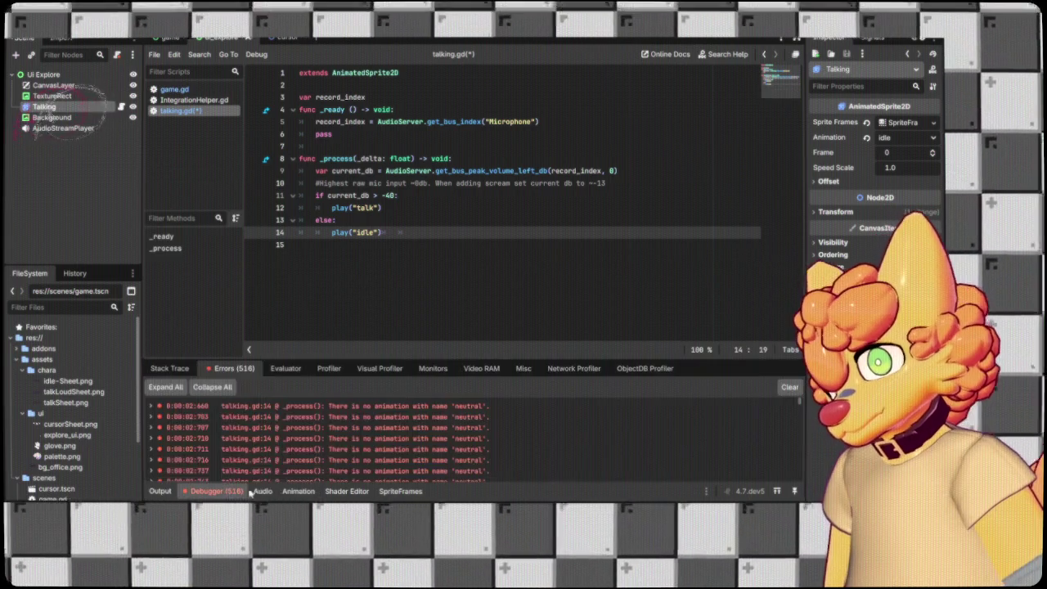
Check the Talking sprite's SpriteFrames animation names against the script's play calls.
left_click(298, 491)
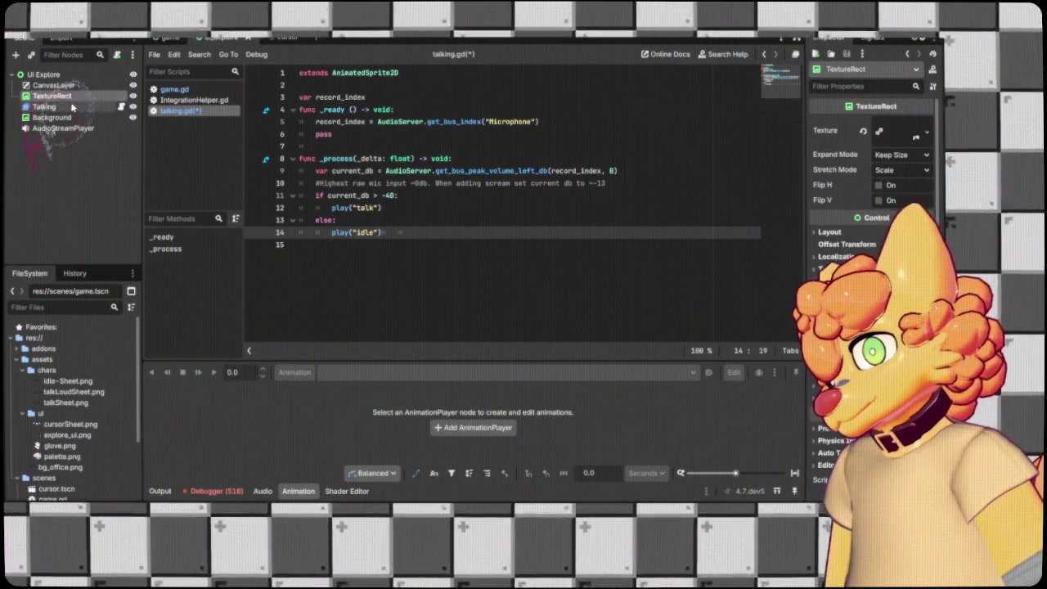
left_click(72, 106)
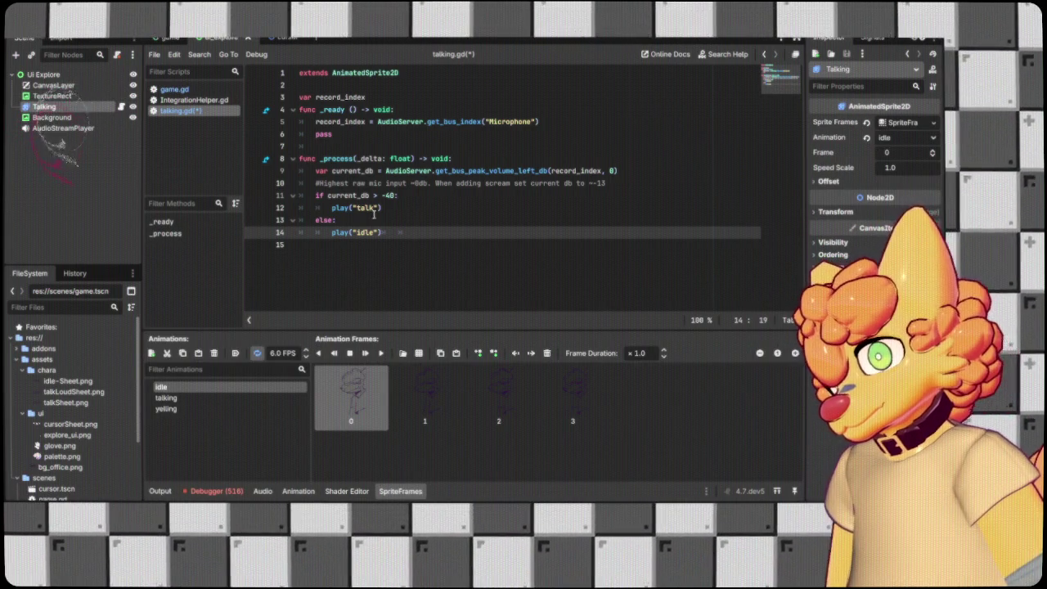
left_click(360, 208)
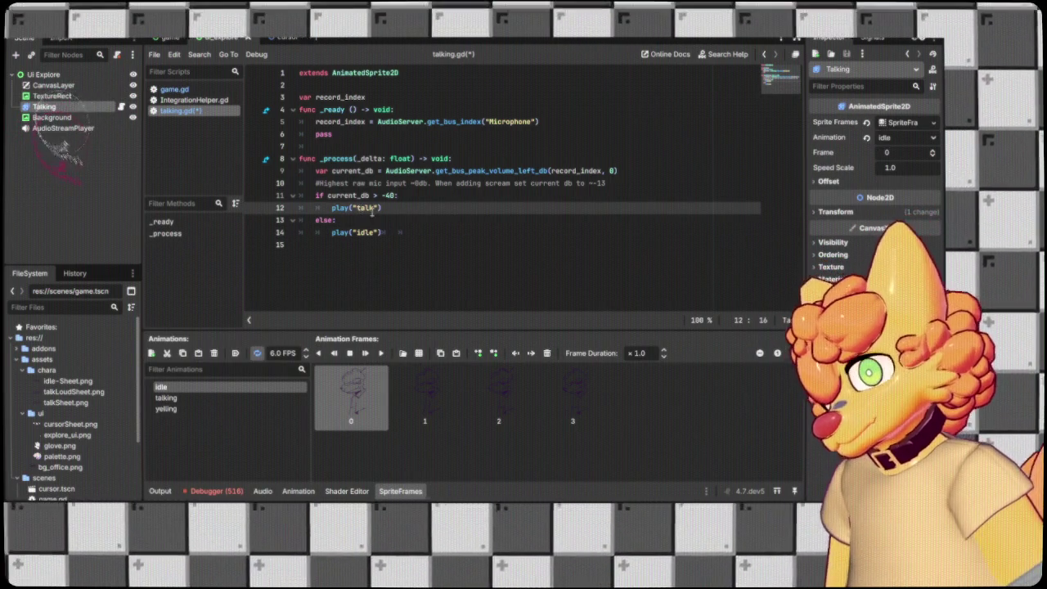
key("Right")
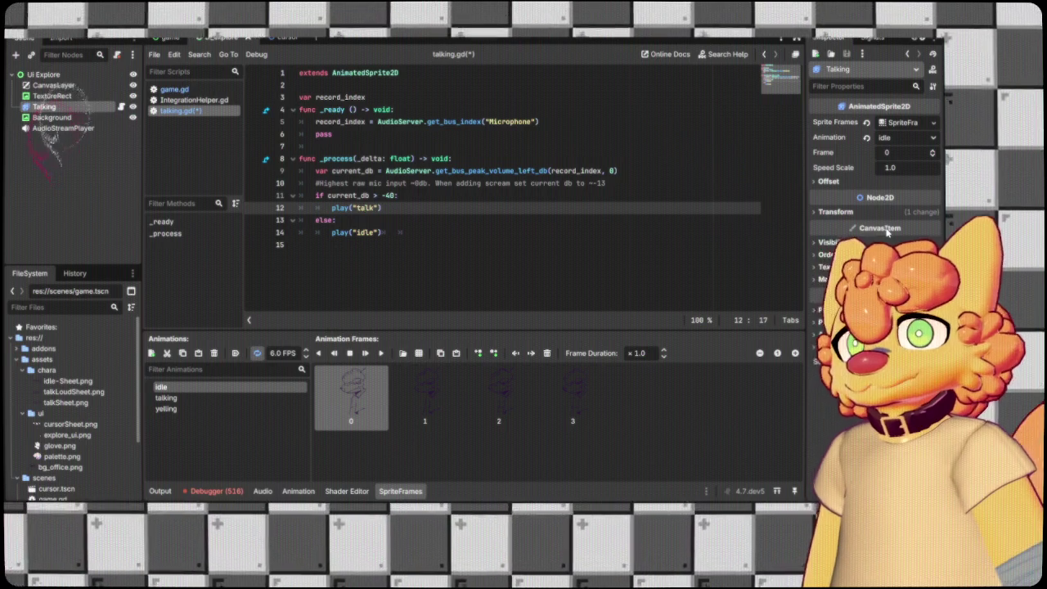
key("Down")
key("Down")
key("Right")
key("Right")
key("Return")
key("ctrl+z")
Change the line 14 animation name to play("idle").
double_click(363, 232)
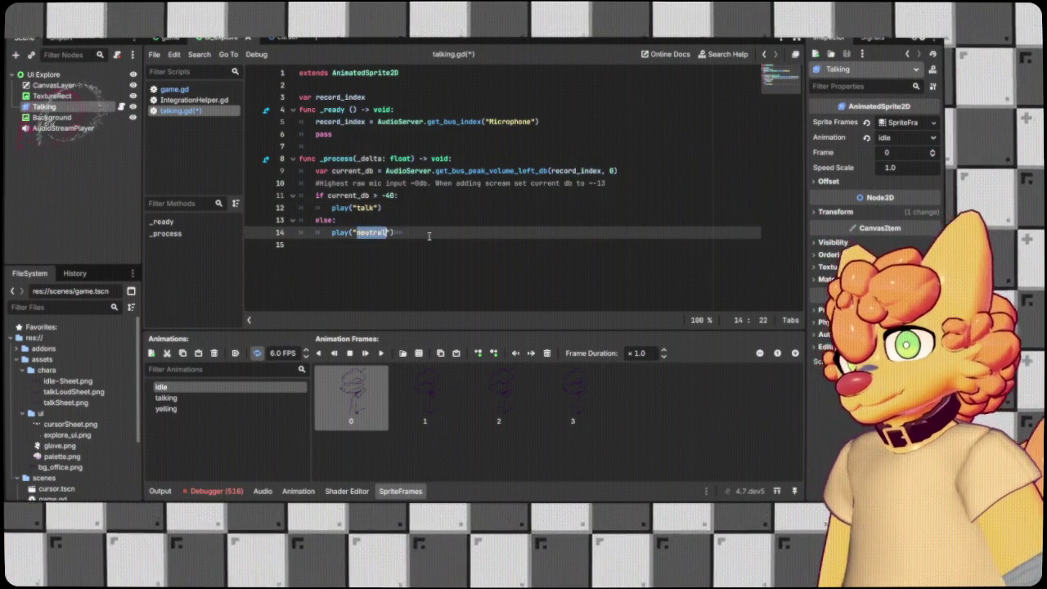
type("neutral")
left_click(427, 236)
key("ctrl+Left")
key("ctrl+Left")
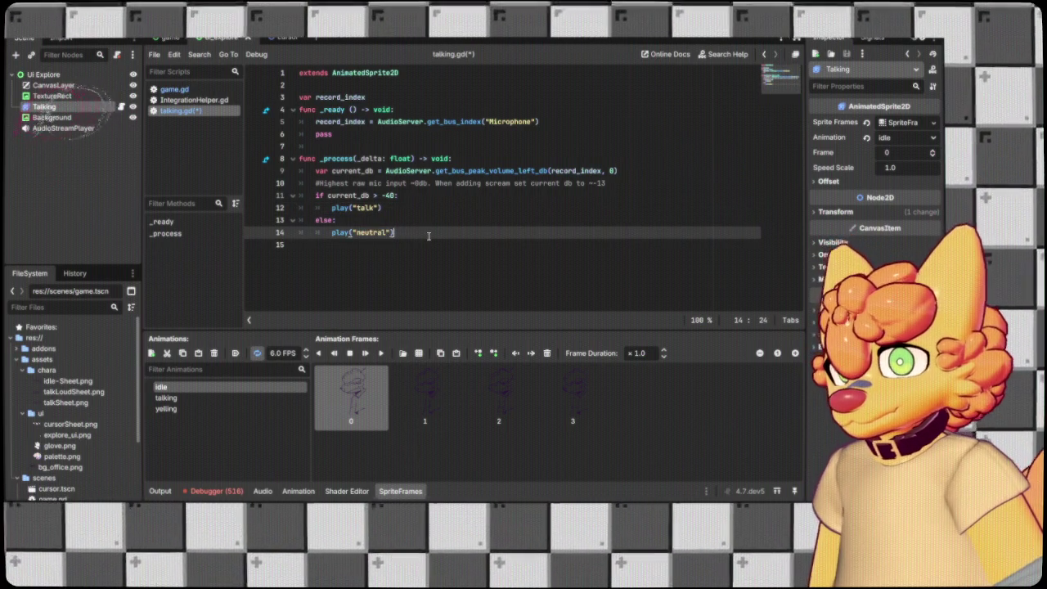
key("ctrl+shift+Right")
type("idle")
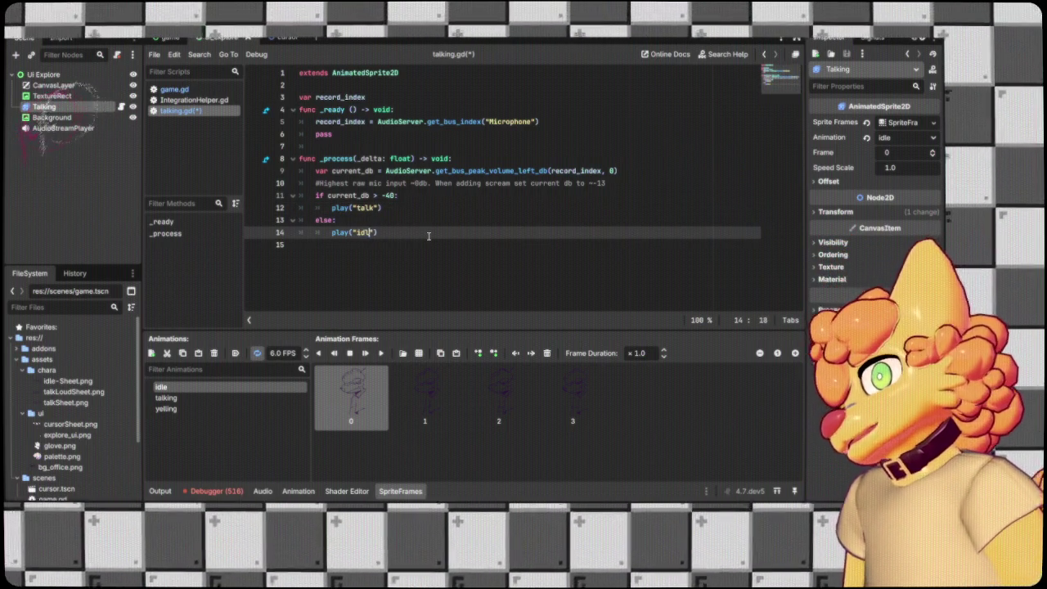
key("Escape")
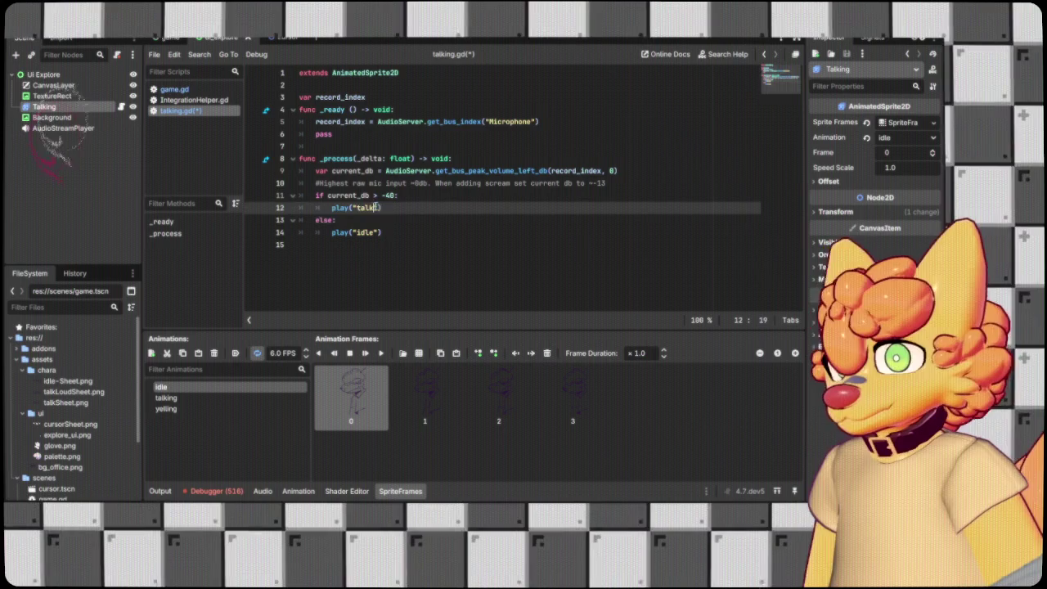
Change line 12 from play("talk") to play("talking").
key("Up")
key("Up")
key("ctrl+shift+Left")
type("talking")
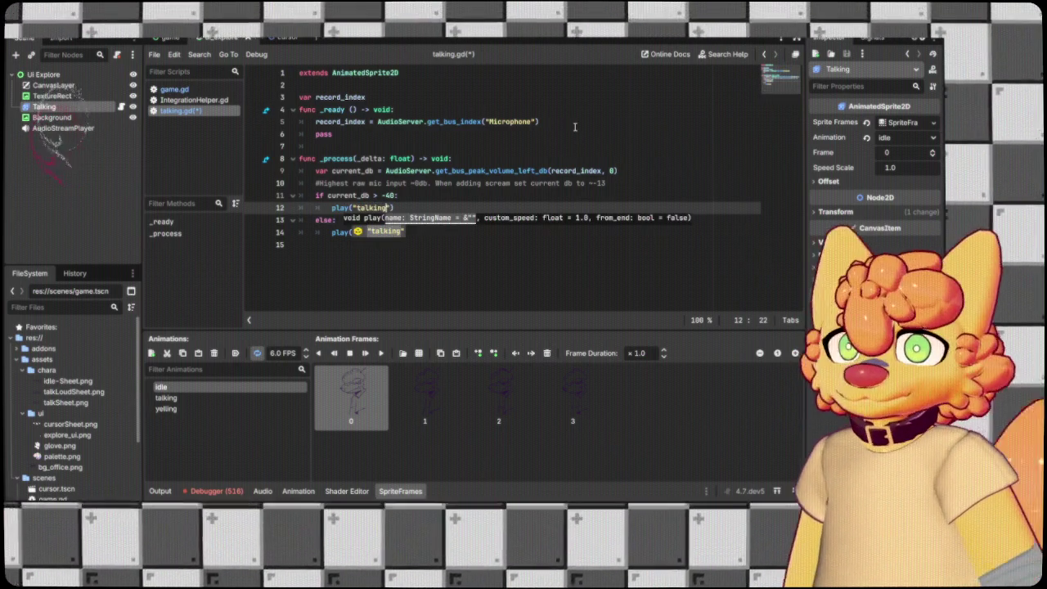
left_click(557, 136)
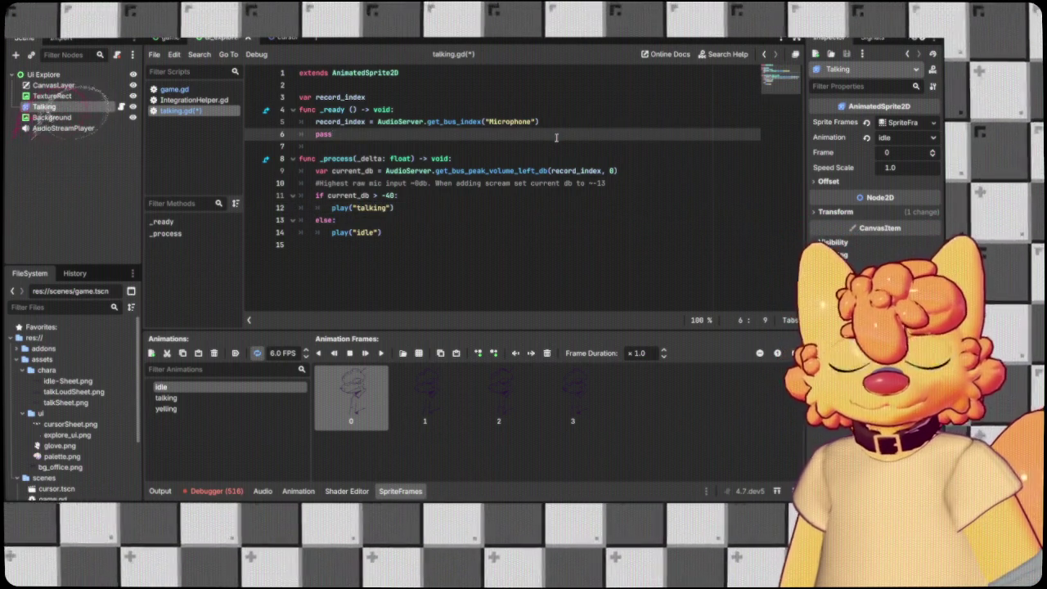
Save talking.gd with Ctrl+S, run the project to test the animations, then stop it with F8.
key("ctrl+s")
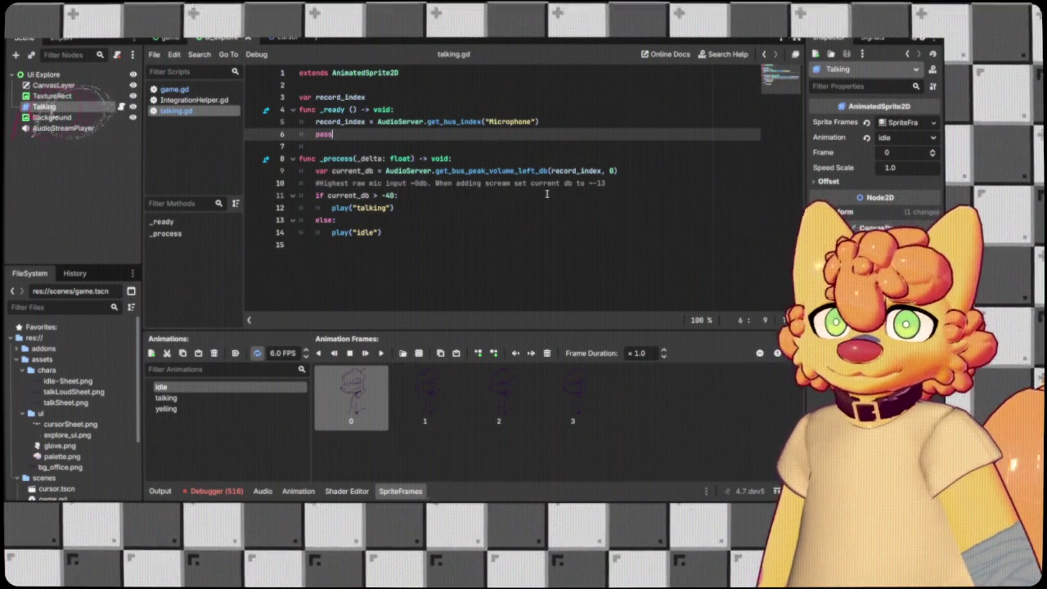
left_click(531, 221)
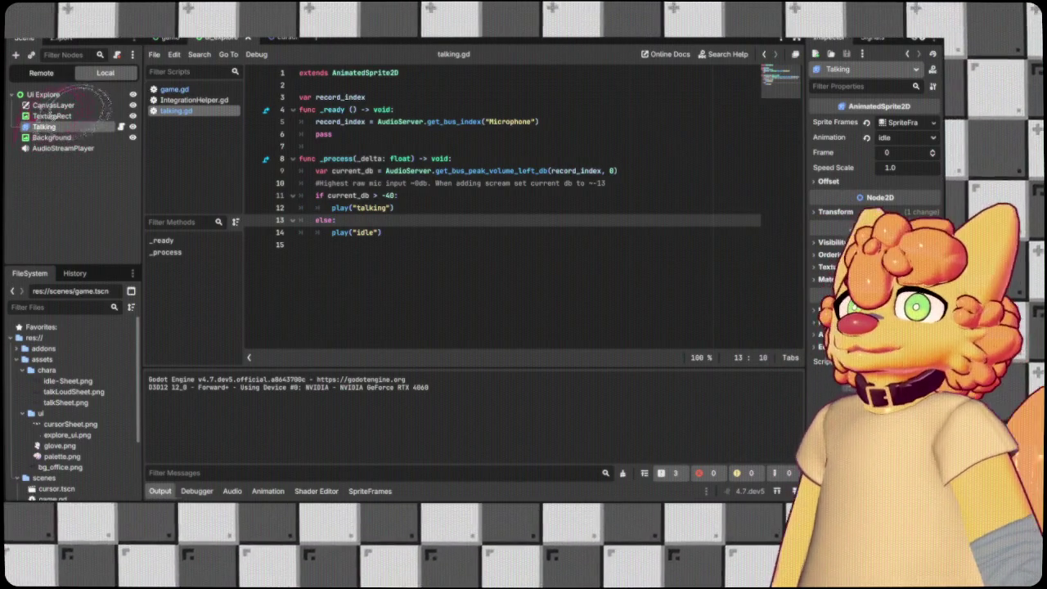
key("F8")
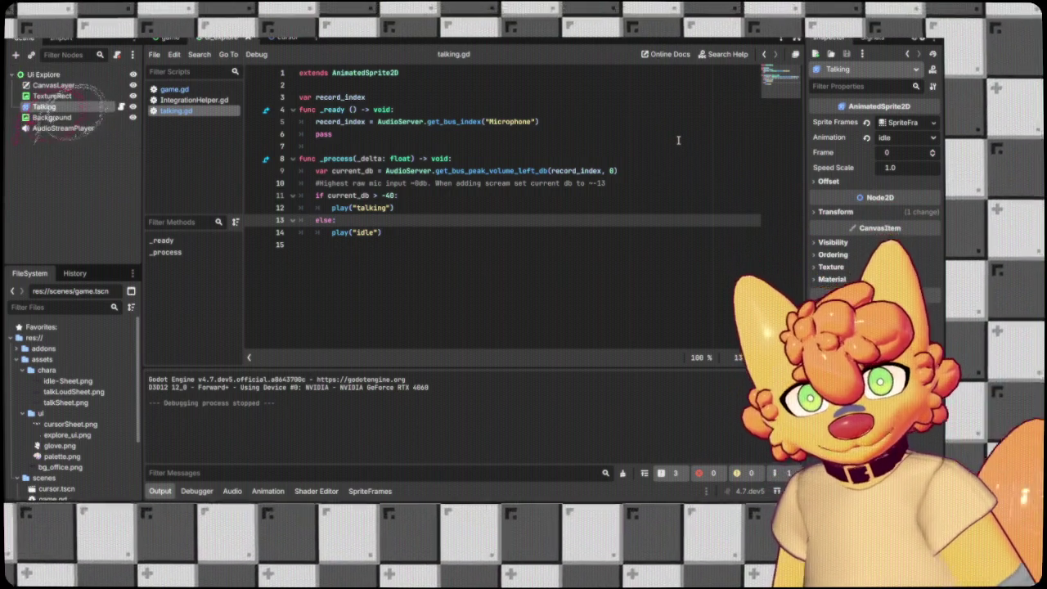
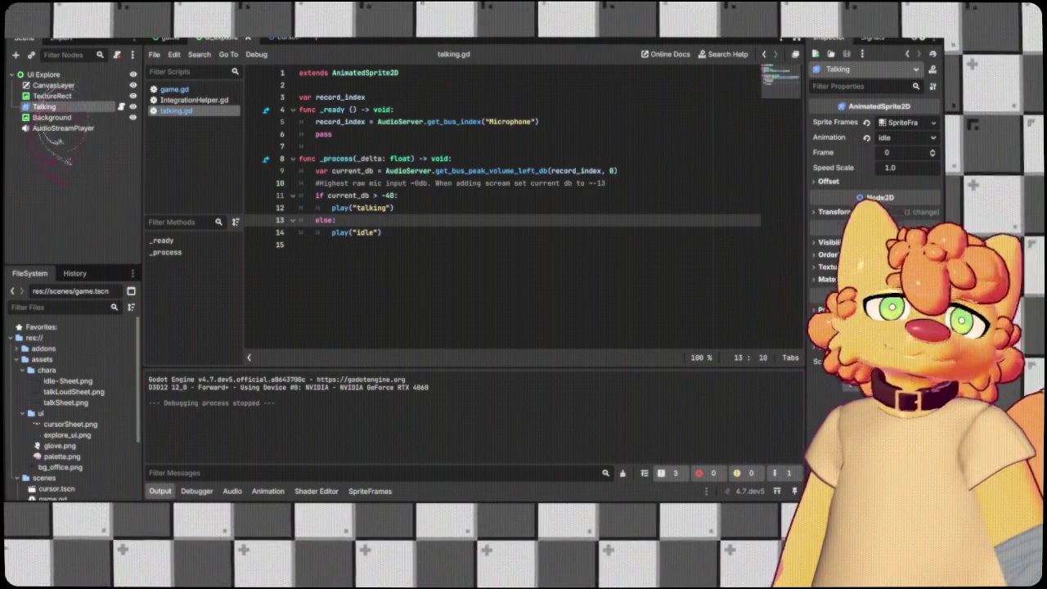
Bring up the ui_explore scene in the 2D view and zoom in on the office layout.
left_click(328, 183)
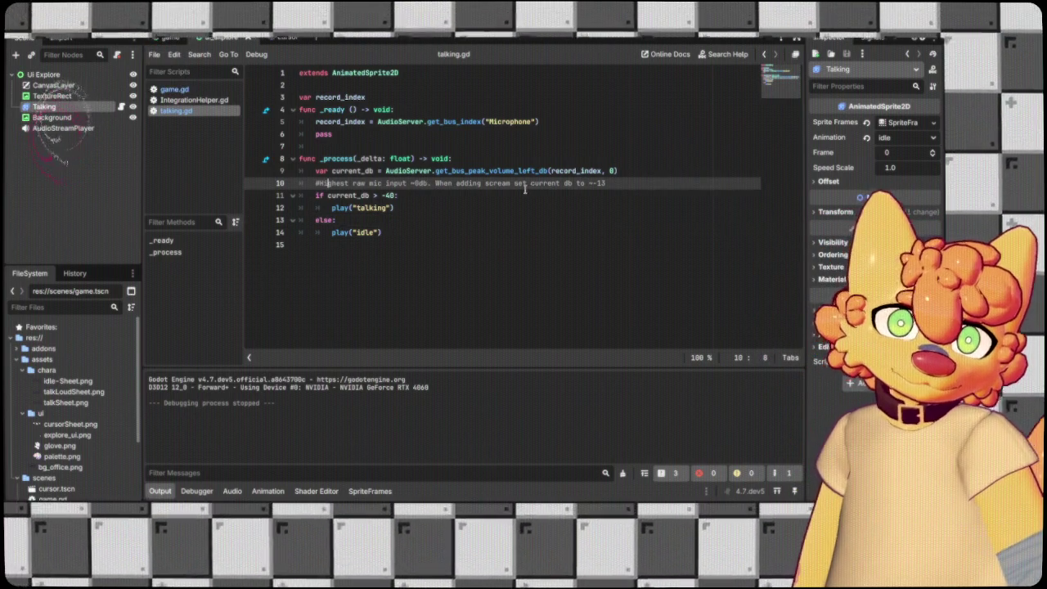
left_click(159, 45)
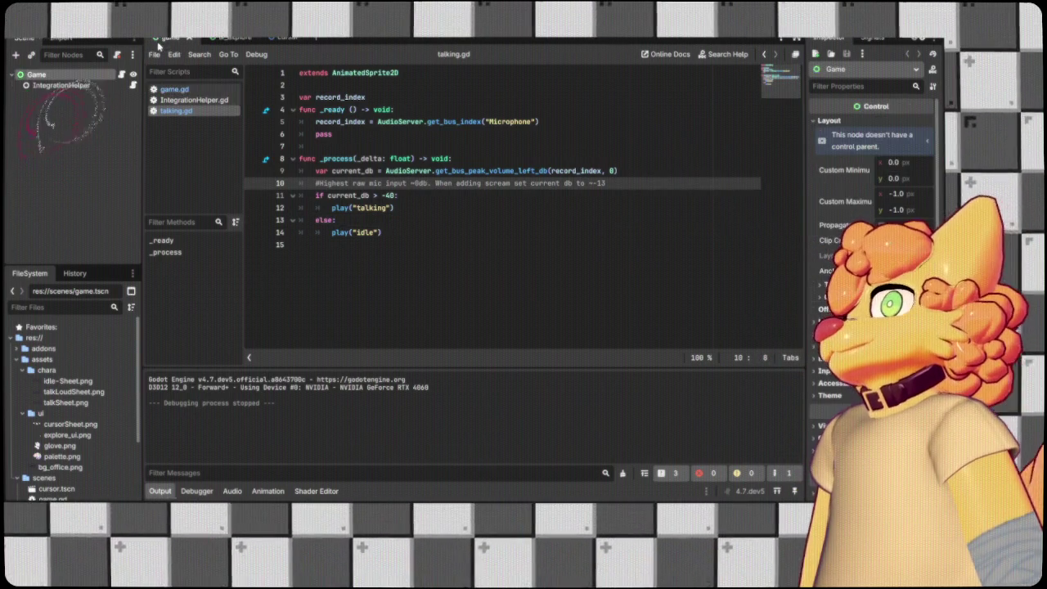
key("ctrl+F1")
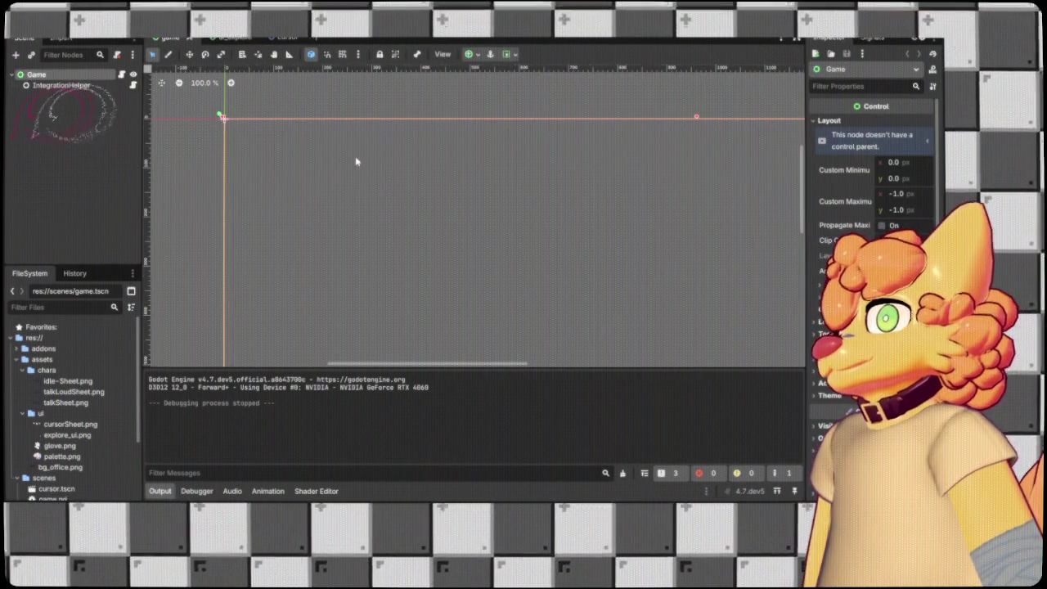
left_click(235, 37)
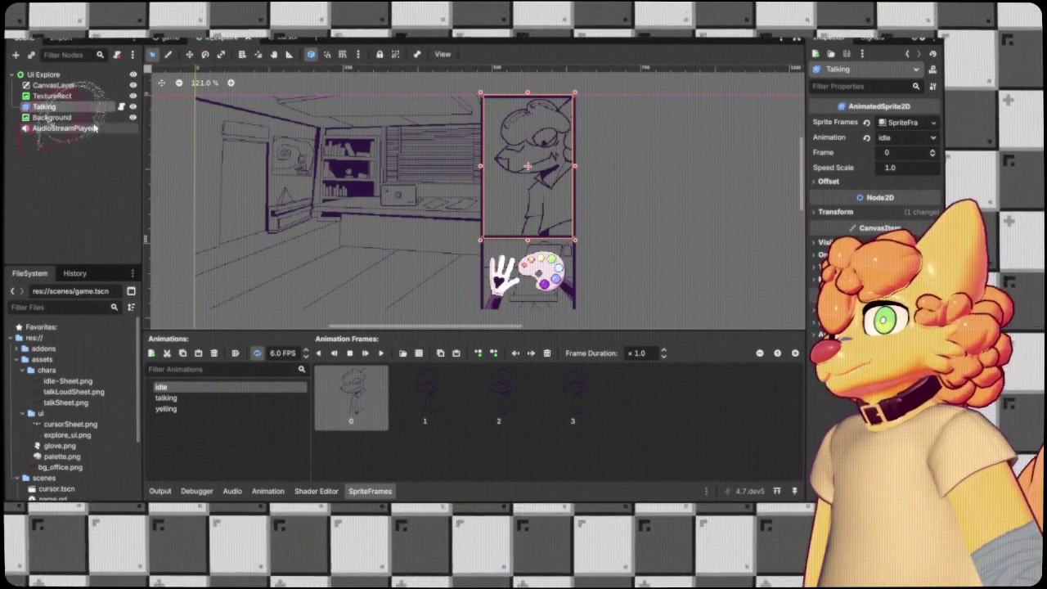
left_click(79, 120)
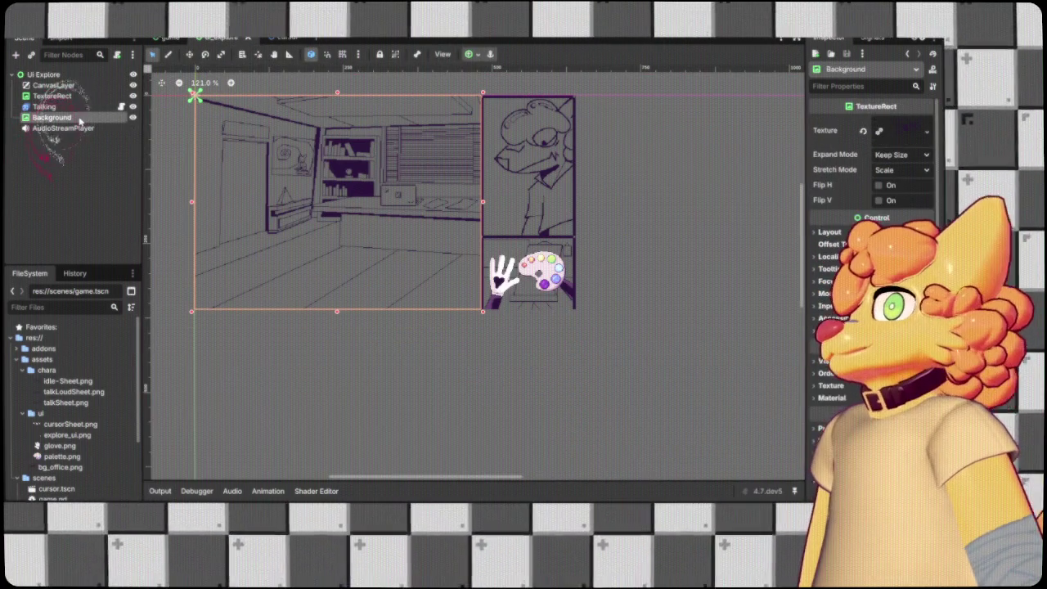
left_click(116, 193)
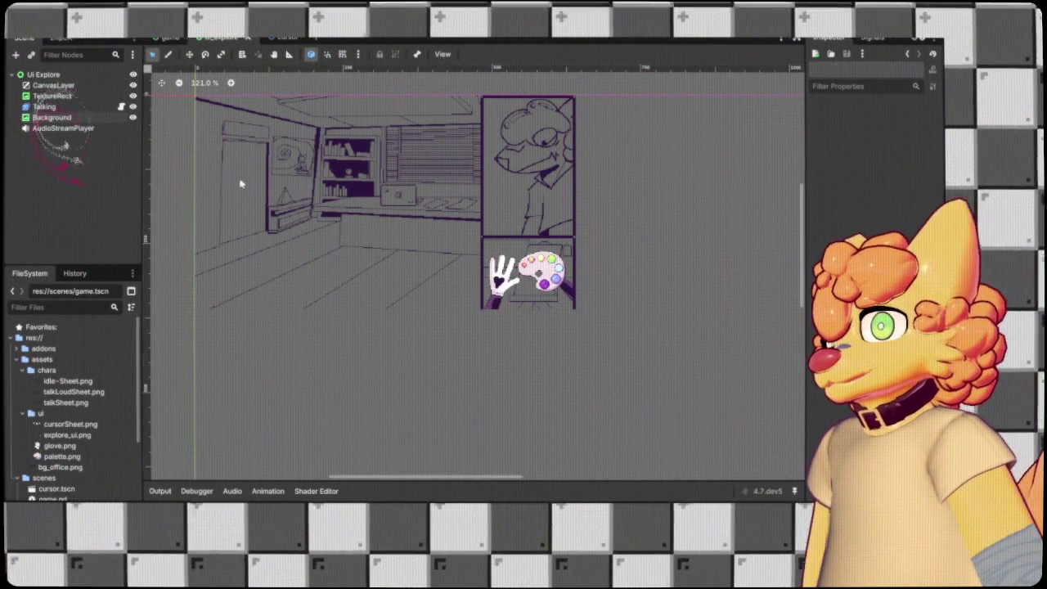
scroll(417, 203, "up", 2)
scroll(417, 202, "up", 3)
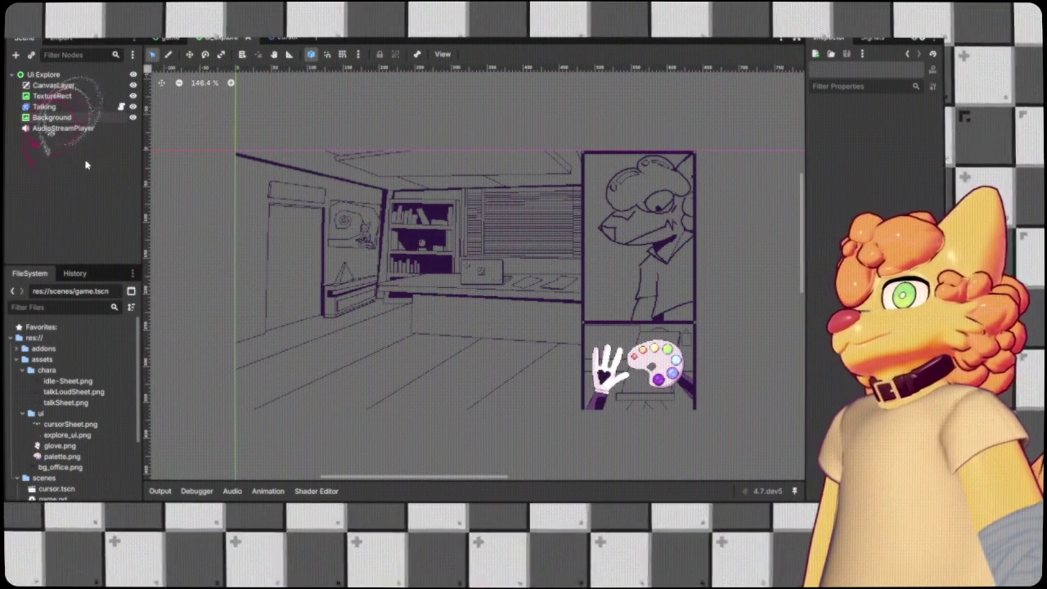
Inspect the Background, Talking, CanvasLayer and TextureRect nodes, then select the Ui Explore root.
left_click(51, 117)
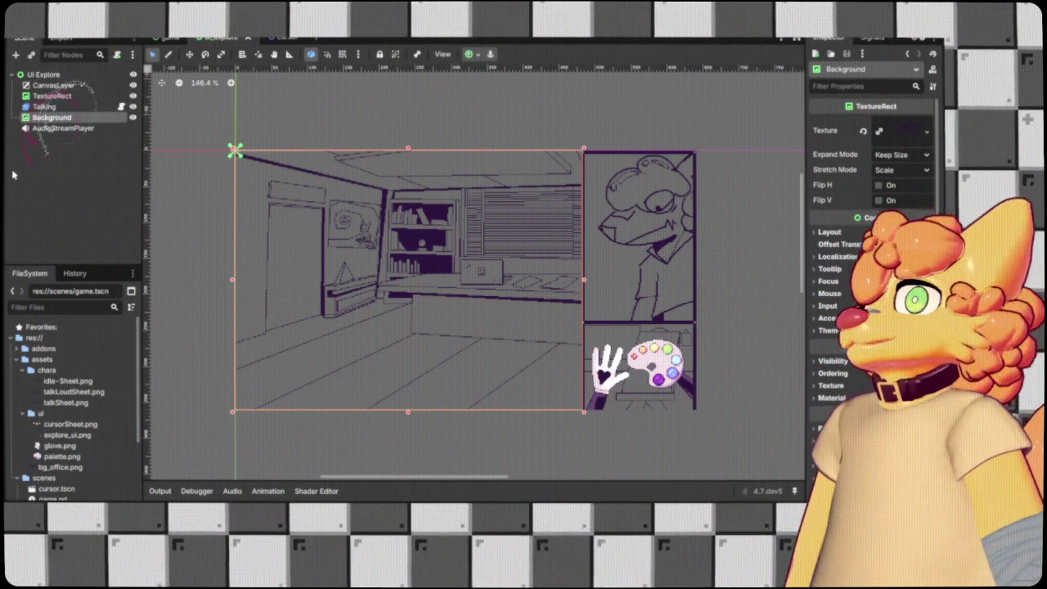
left_click(44, 106)
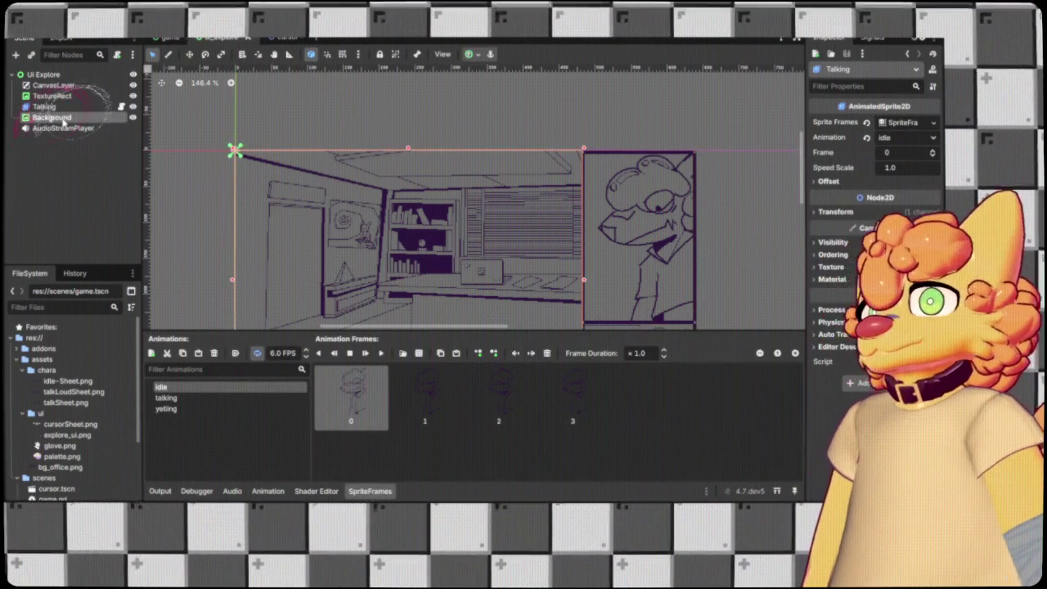
left_click(52, 118)
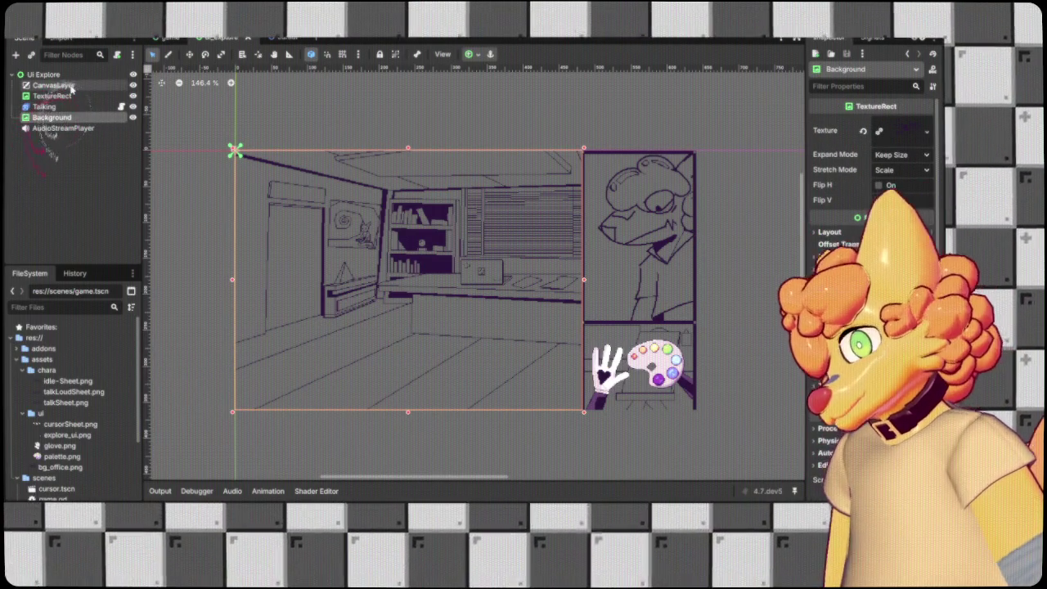
left_click(54, 85)
left_click(71, 97)
left_click(70, 106)
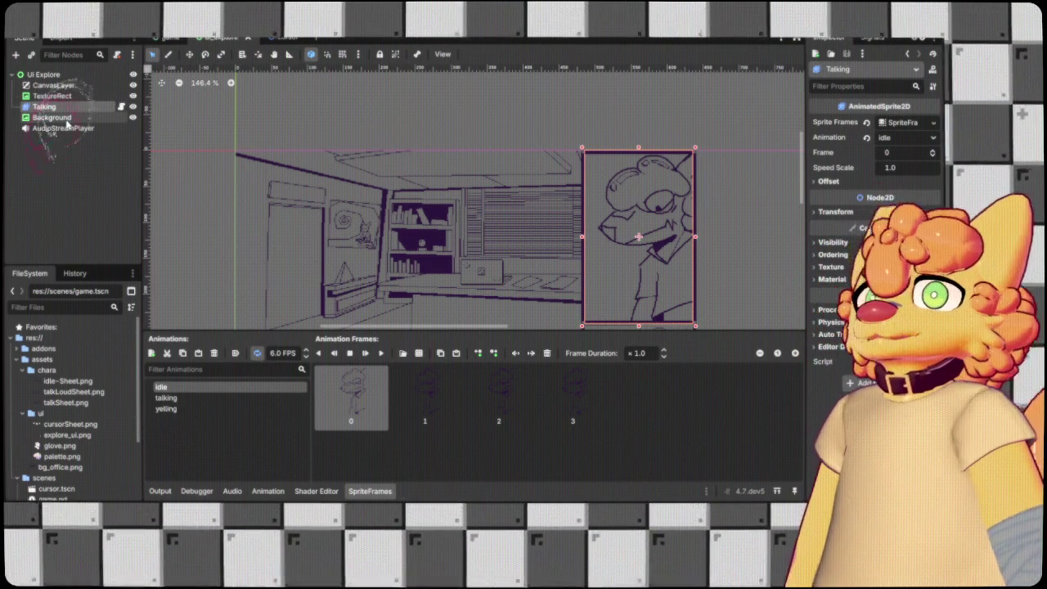
left_click(67, 76)
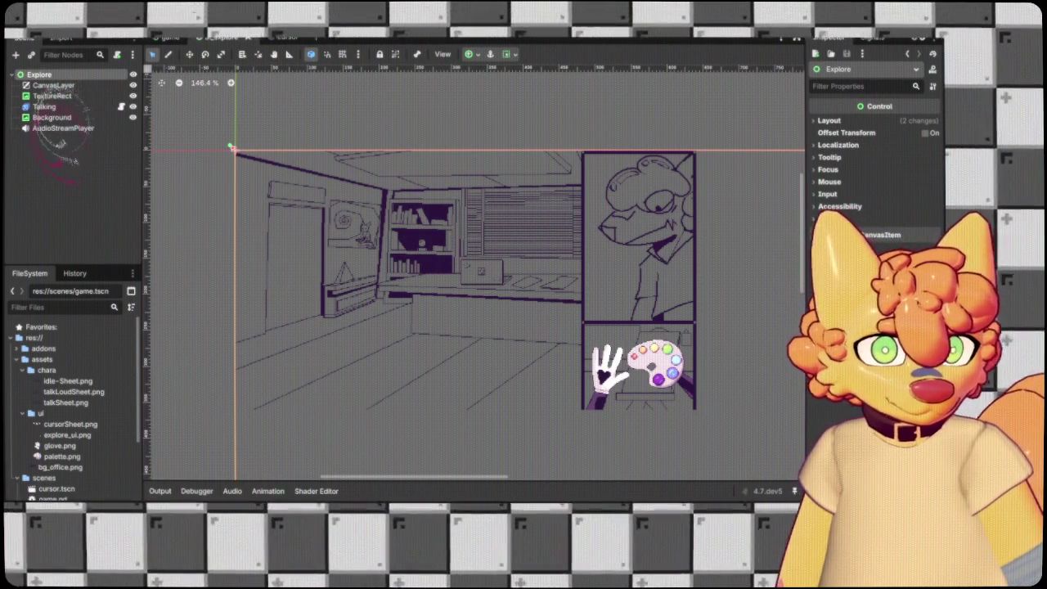
Filter the FileSystem for 'ui expl' and rename ui_explore.tscn to explore.tscn.
key("ctrl+F3")
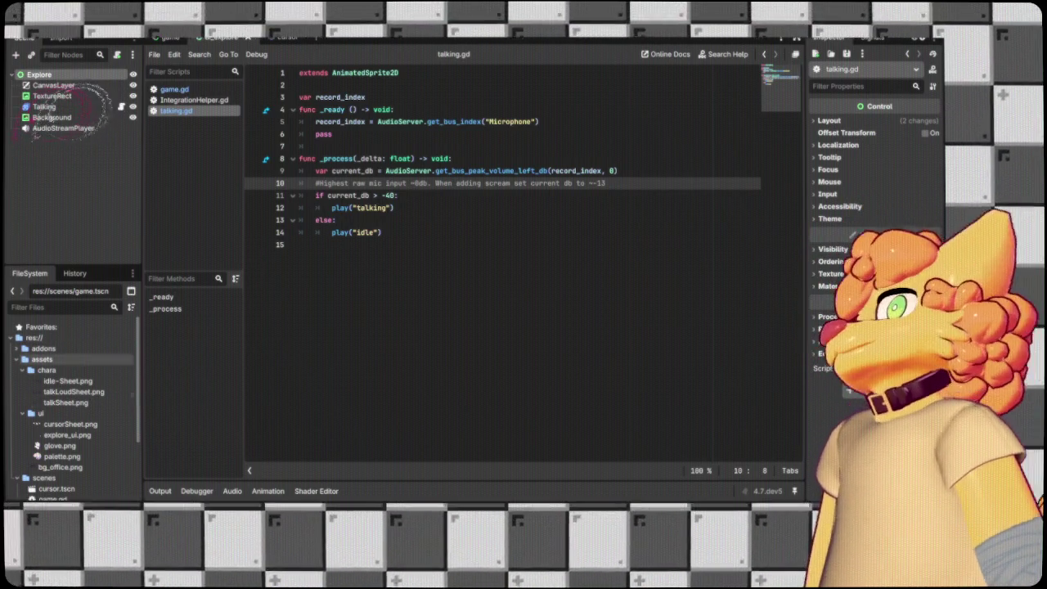
left_click(64, 306)
type("ui ex")
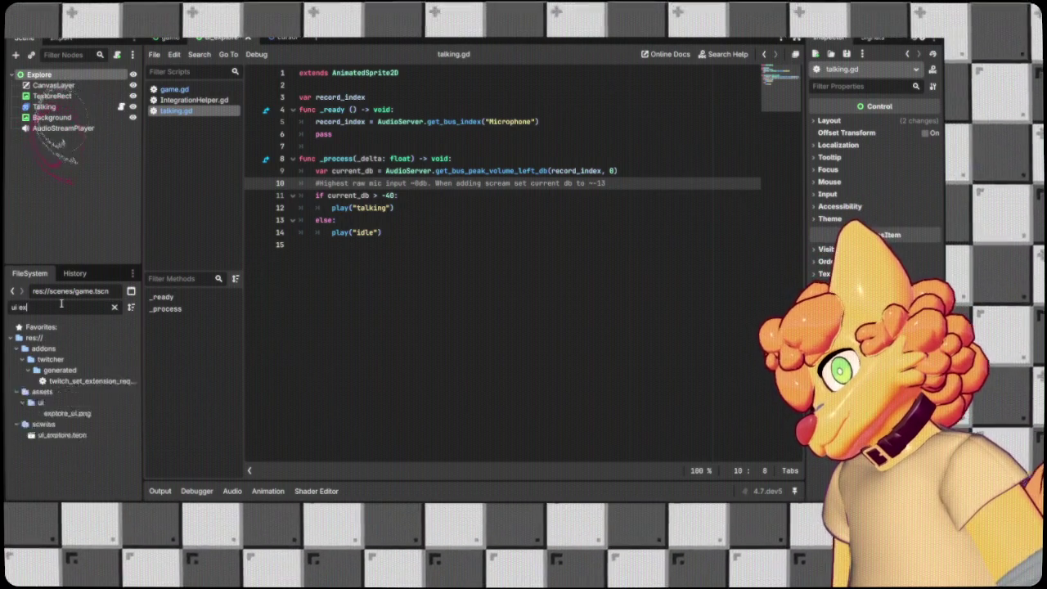
type("pl")
left_click(88, 392)
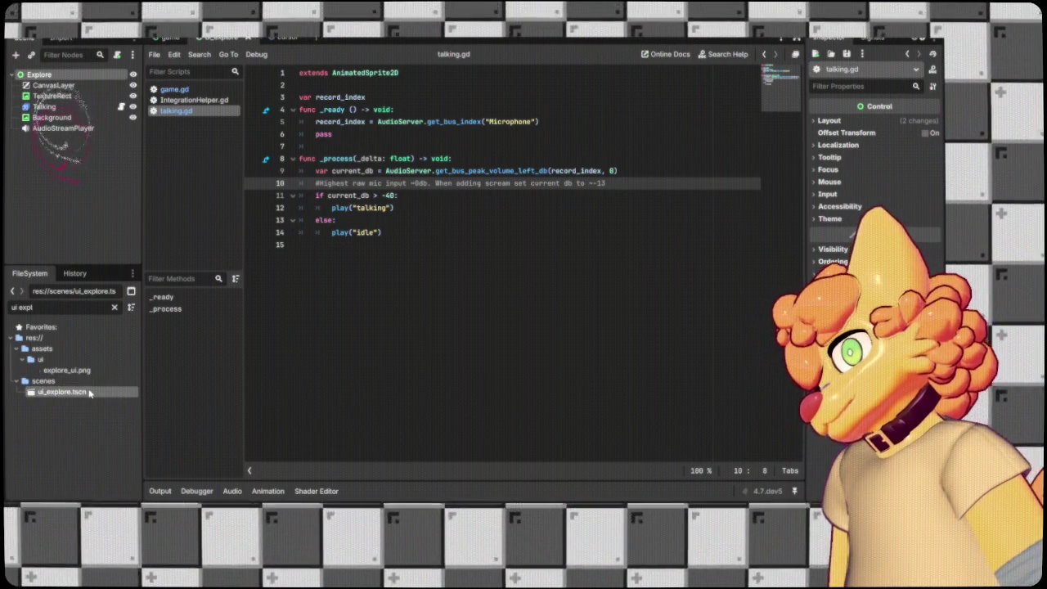
key("Return")
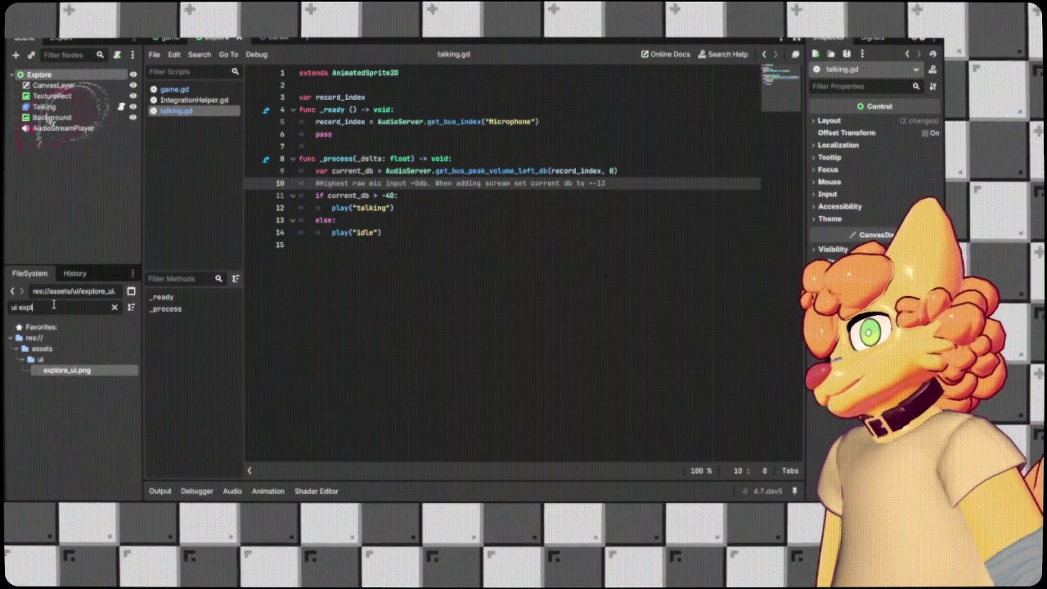
Filter the files for 'explore' to check the renamed scene, then reselect Background.
triple_click(53, 307)
type("explore")
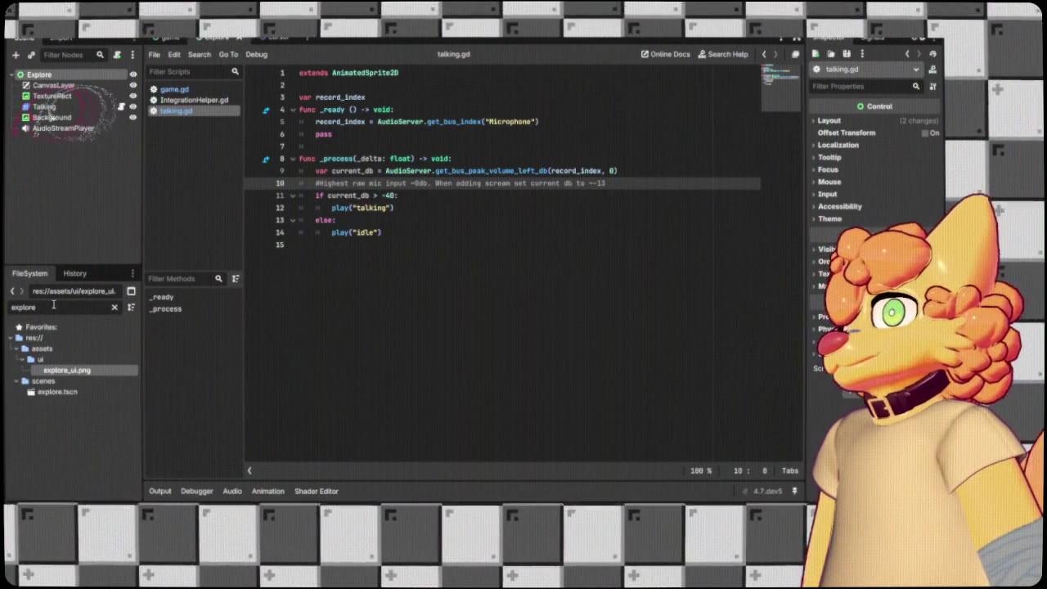
left_click(85, 197)
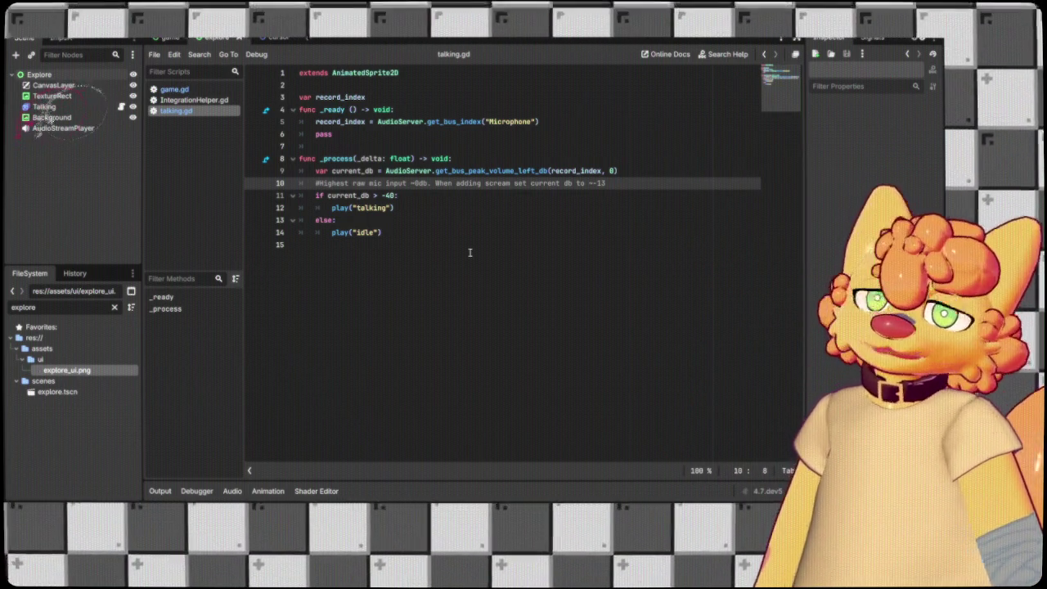
left_click(51, 119)
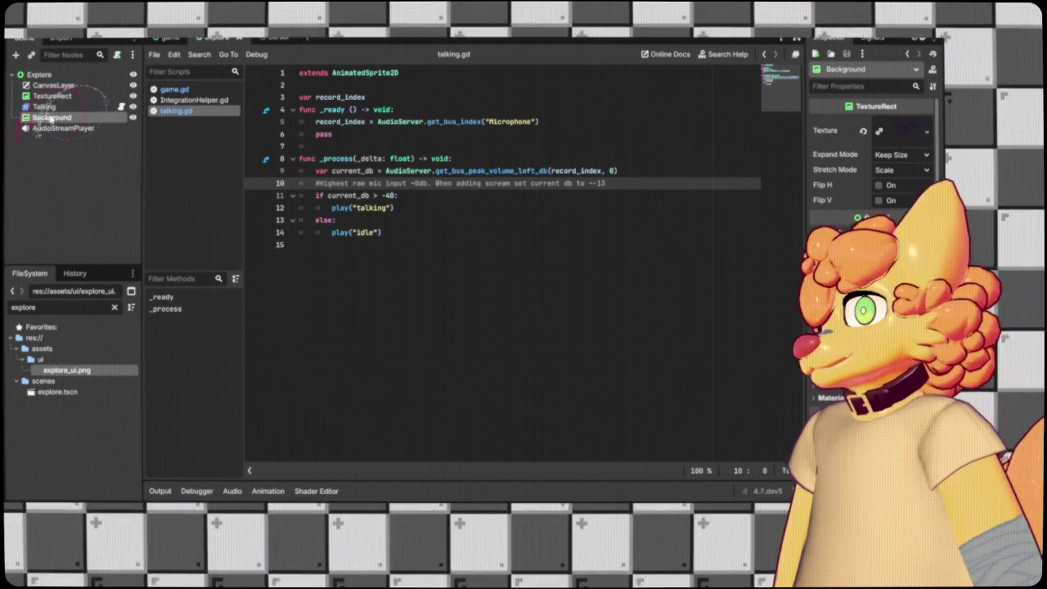
Add a Control node, nest the Background under it, and name it Explore Locations.
key("ctrl+F1")
type("Explore Locations")
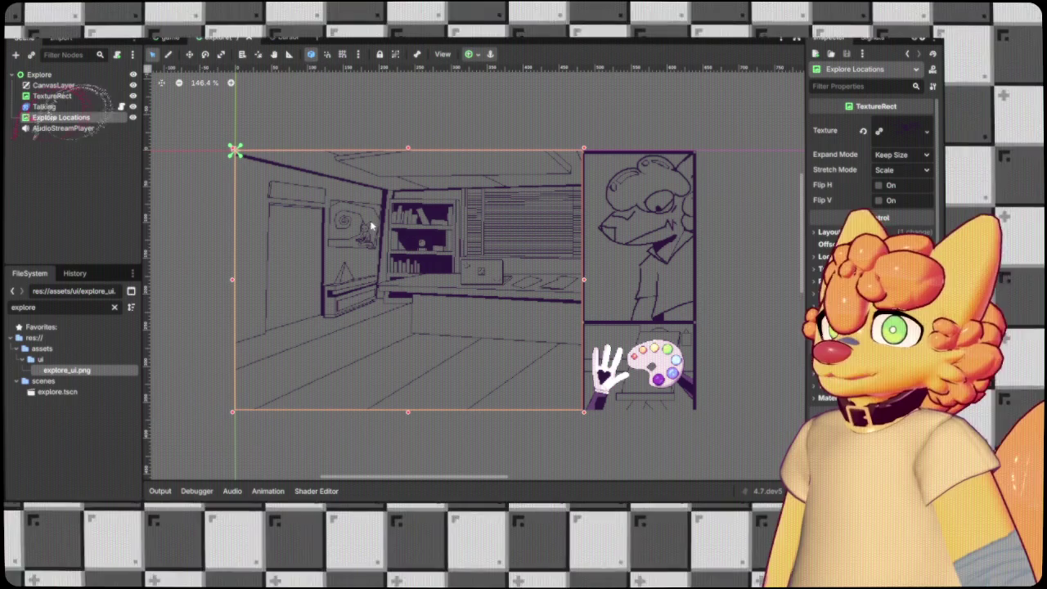
key("ctrl+v")
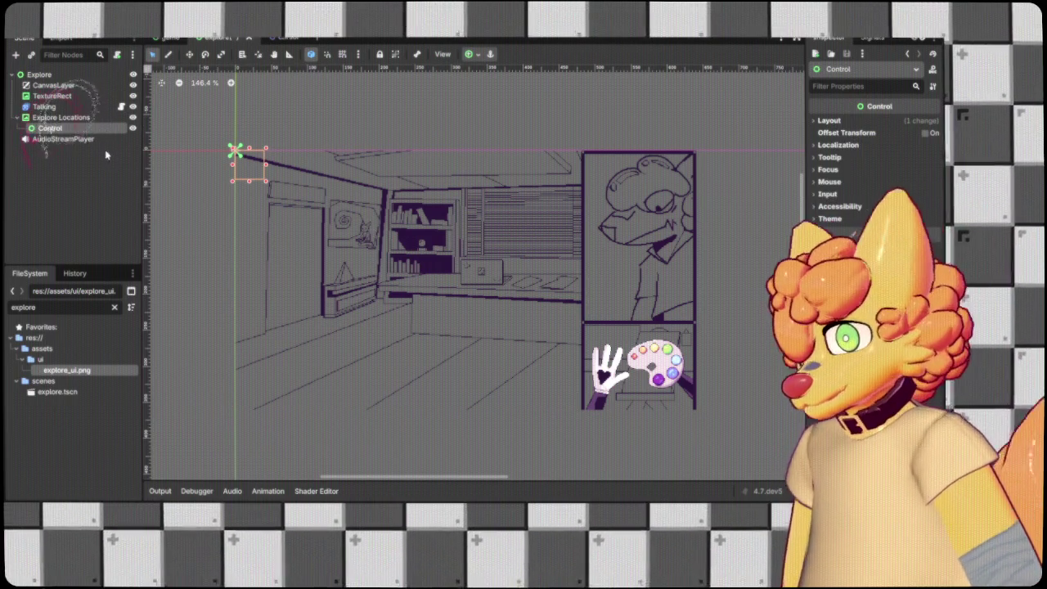
left_click_drag(64, 129, 48, 118)
left_click(45, 117)
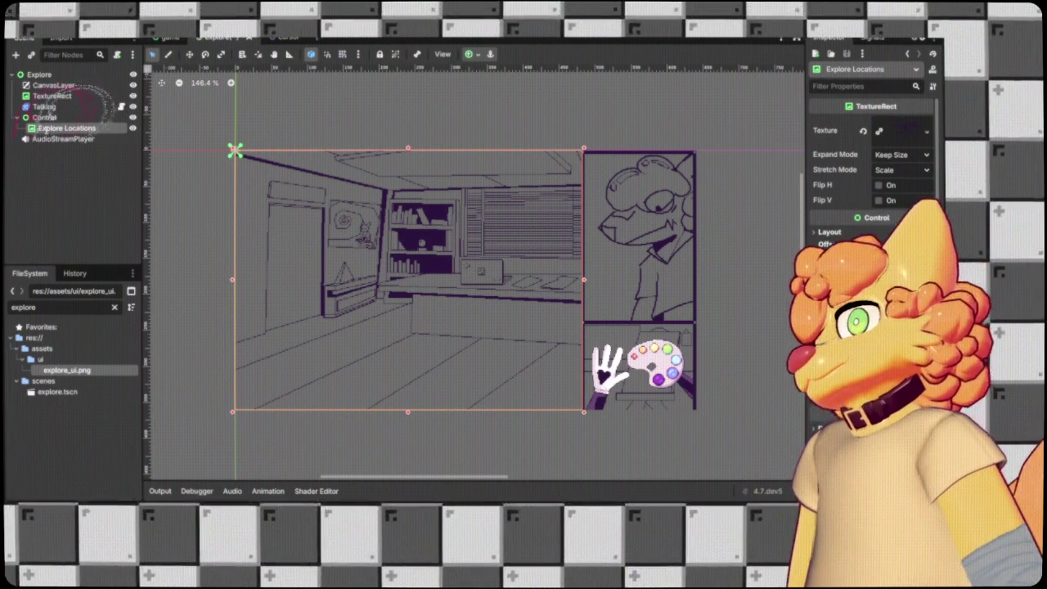
type("Background")
left_click(45, 117)
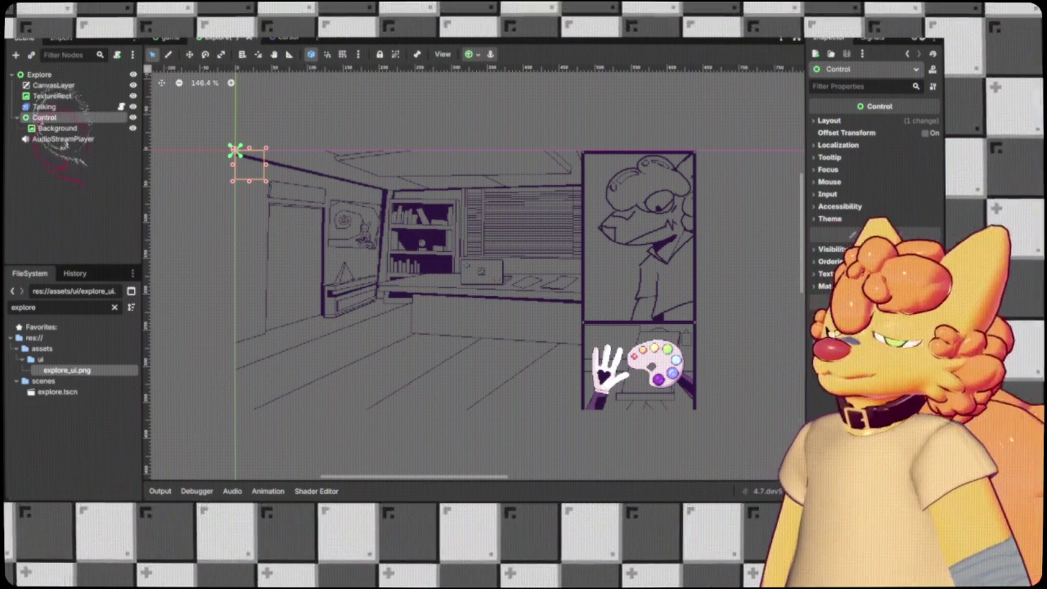
double_click(44, 117)
type("Explore Locations")
key("Return")
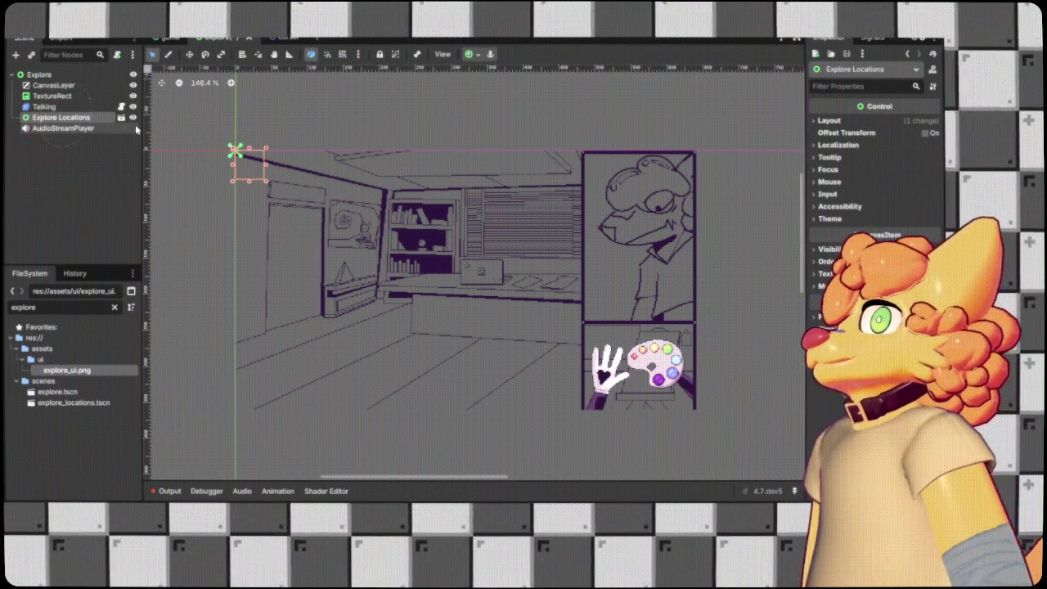
left_click(92, 97)
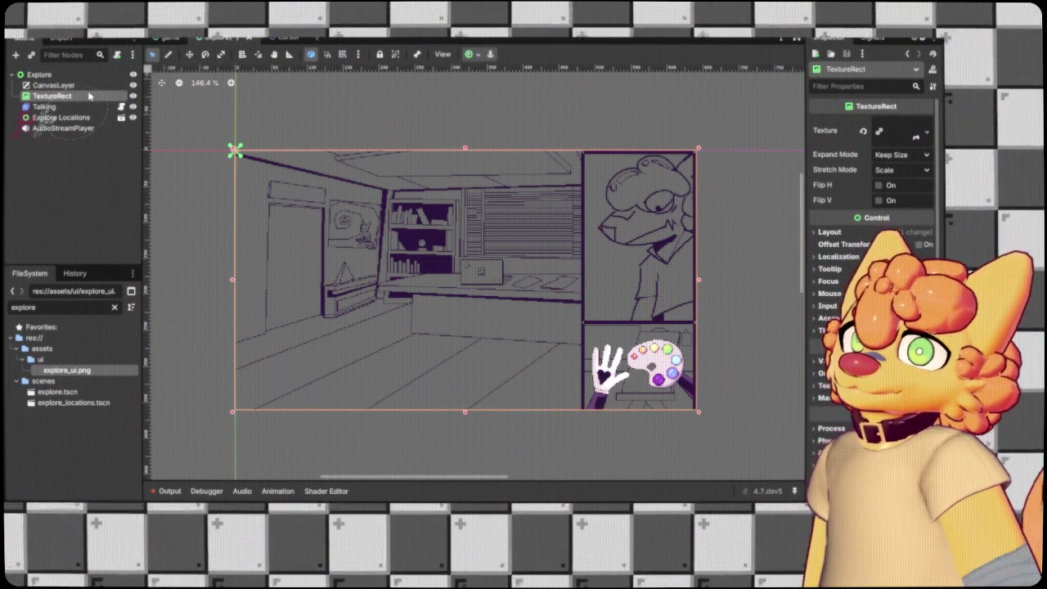
left_click(169, 39)
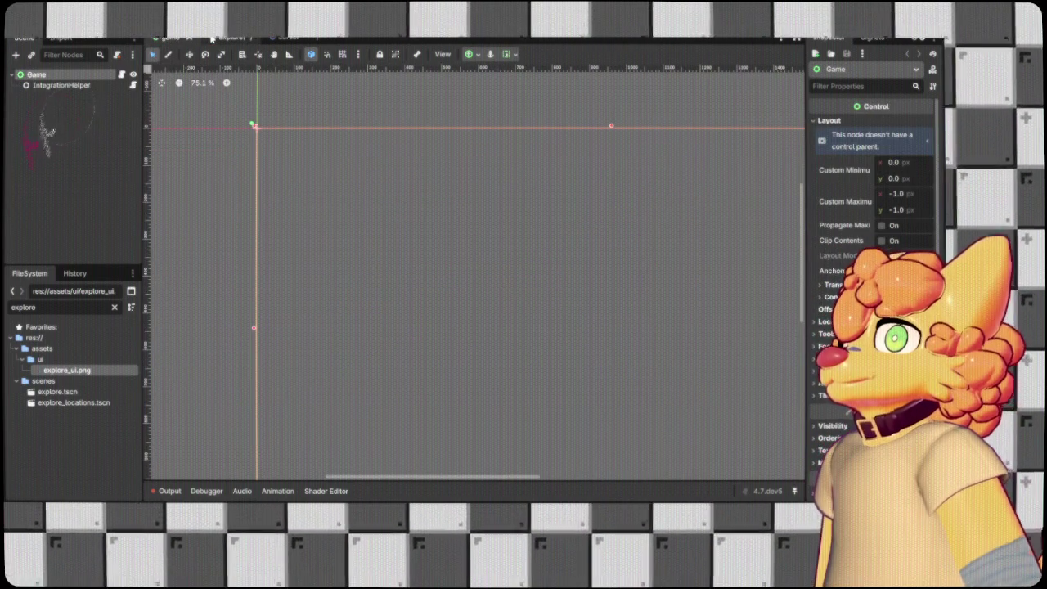
left_click(212, 38)
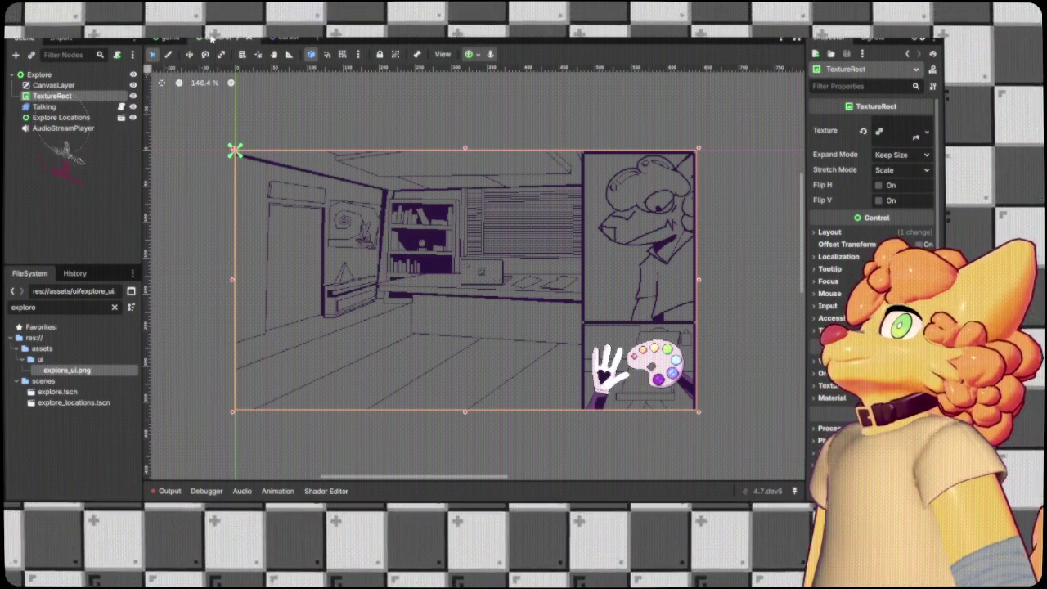
left_click(62, 117)
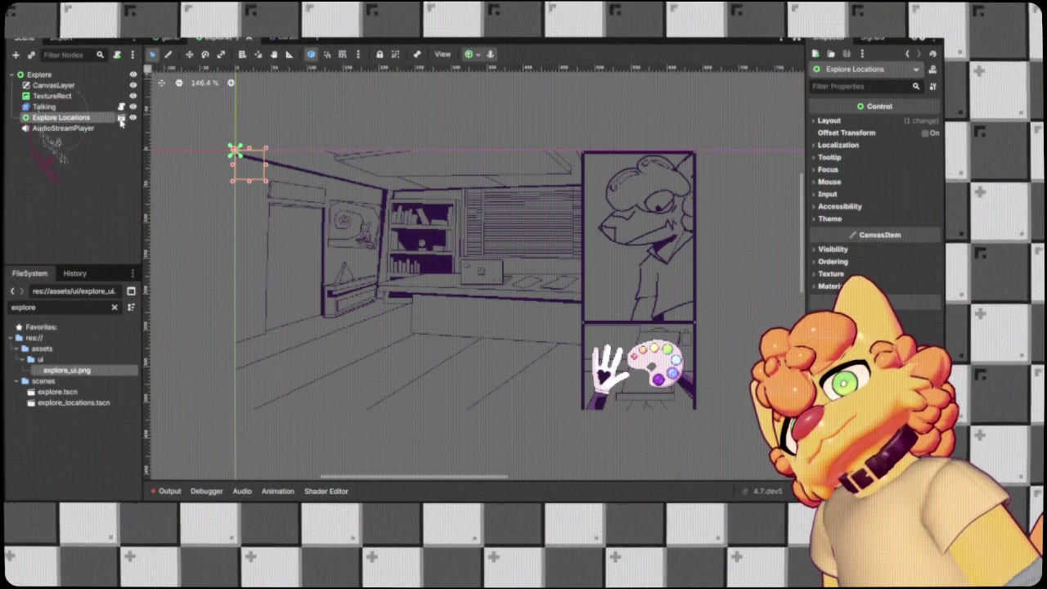
Open the explore_locations scene and frame its office-sketch Background in view.
left_click(121, 118)
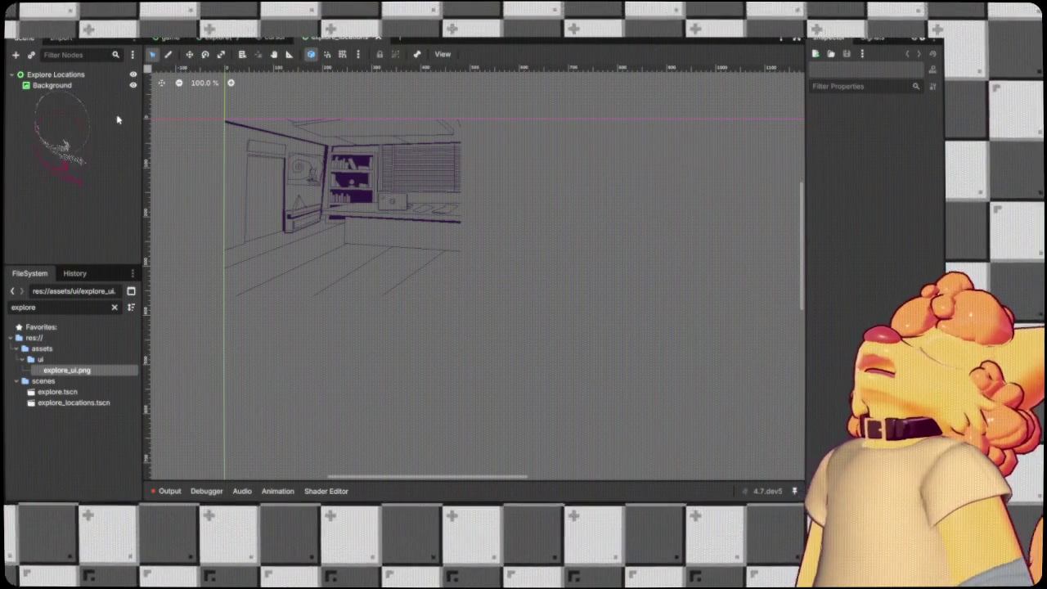
scroll(414, 226, "up", 3)
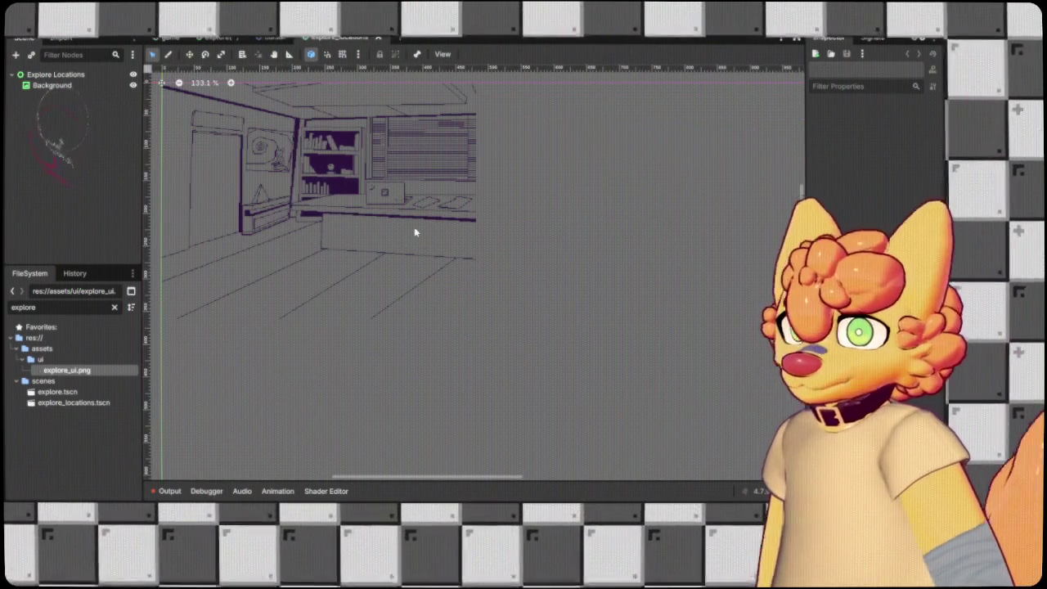
left_click_drag(416, 229, 521, 299)
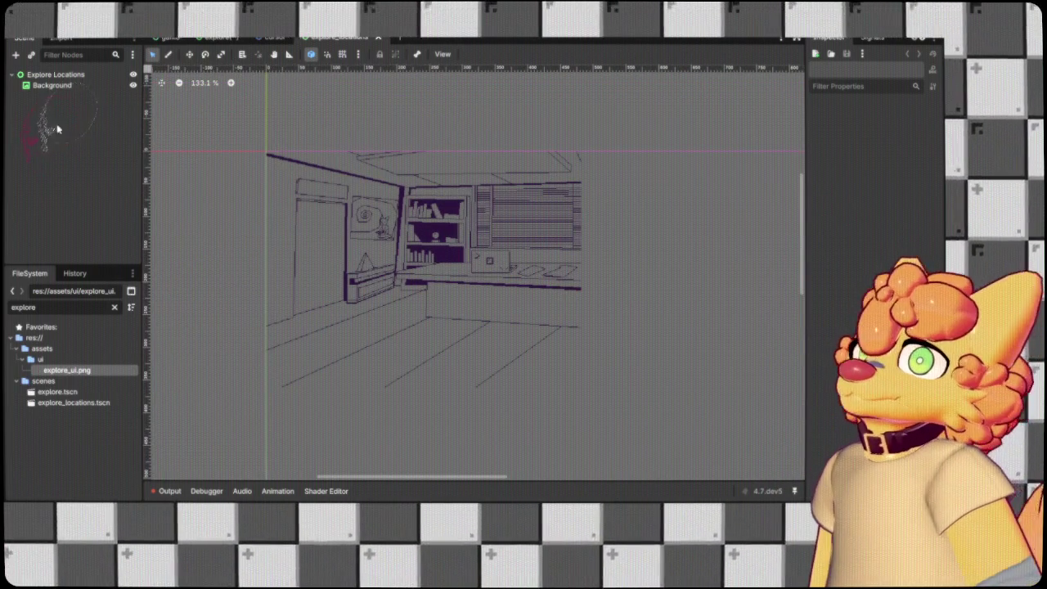
left_click(52, 85)
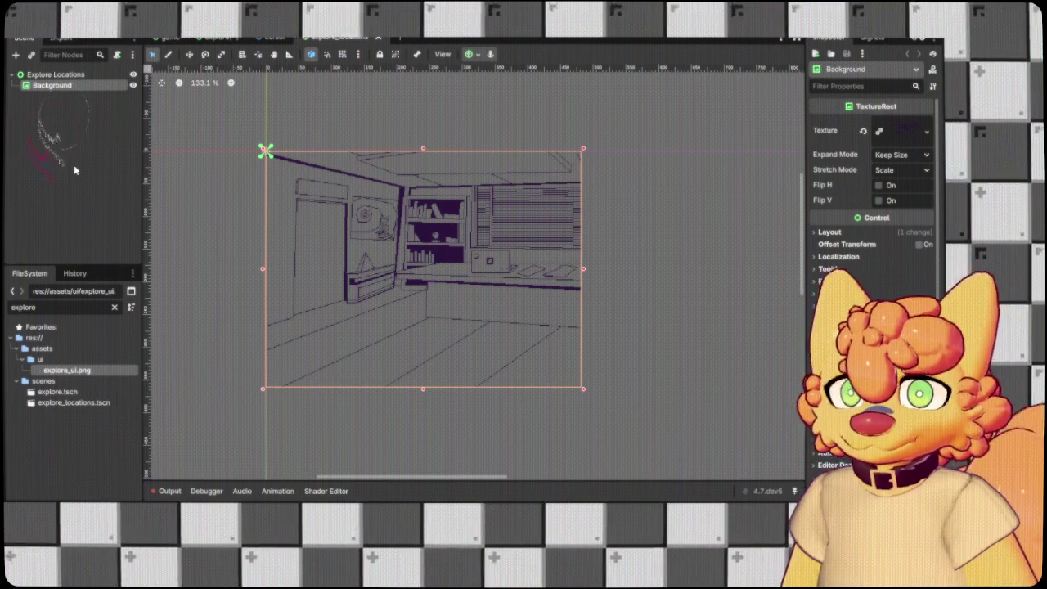
left_click(74, 170)
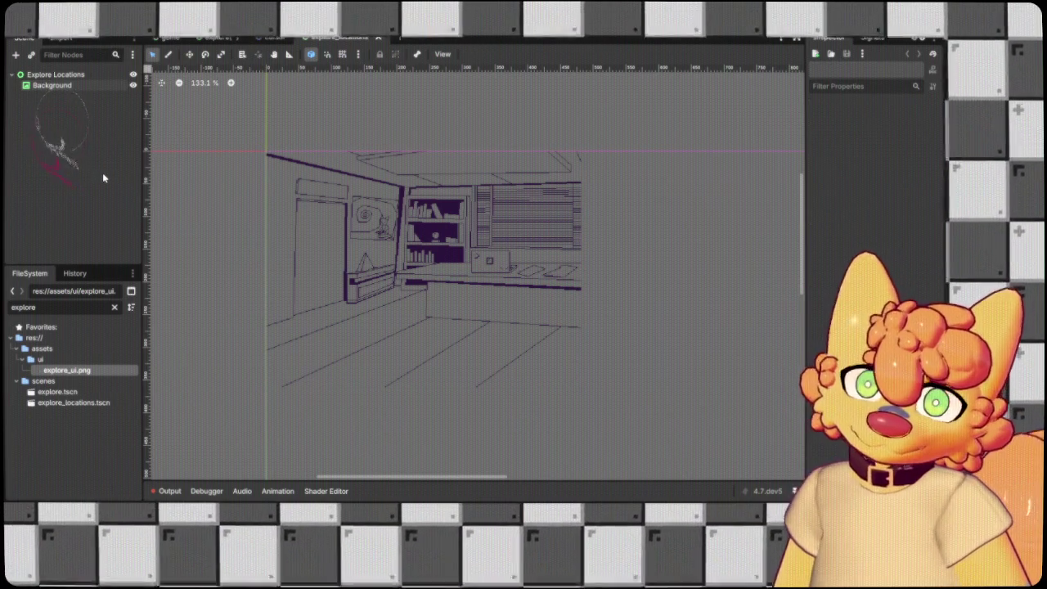
Add a Button stretched over the framed wall poster with its anchors pinned to its corners.
key("ctrl+v")
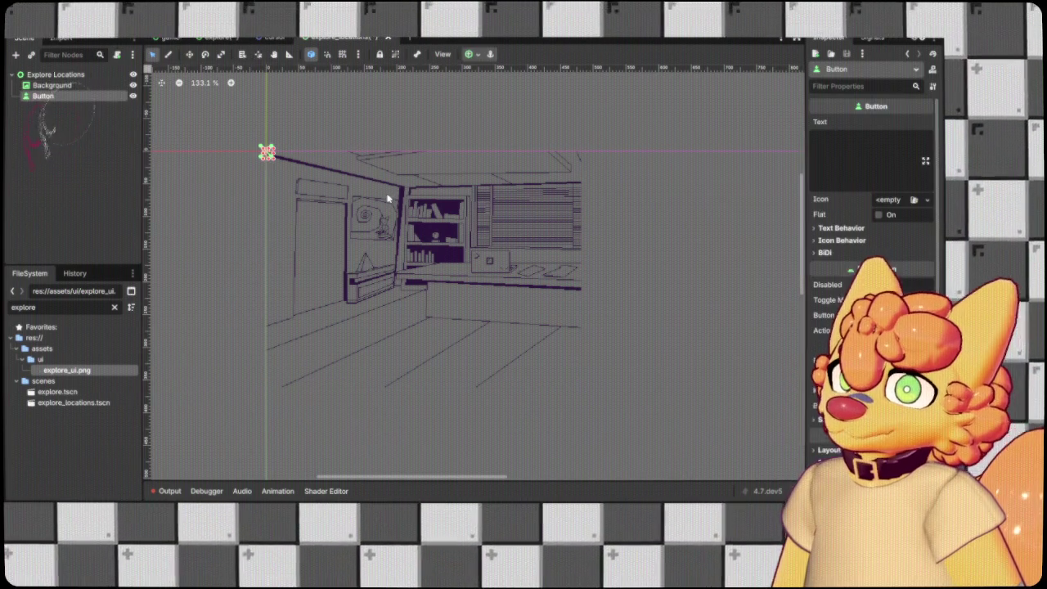
scroll(253, 159, "up", 4)
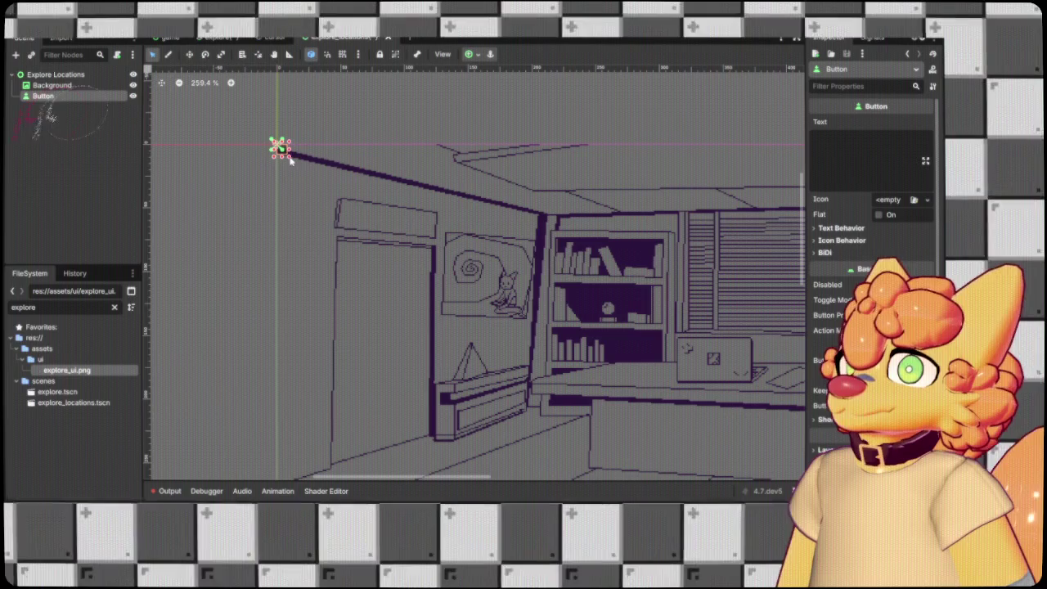
mouse_move(299, 162)
left_mouse_down()
mouse_move(324, 188)
mouse_move(322, 161)
mouse_move(352, 161)
mouse_move(343, 181)
mouse_move(498, 305)
mouse_move(485, 239)
mouse_move(540, 284)
mouse_move(539, 328)
left_mouse_up()
mouse_move(356, 184)
left_mouse_down()
mouse_move(519, 300)
mouse_move(419, 224)
left_mouse_up()
left_click_drag(274, 144, 330, 173)
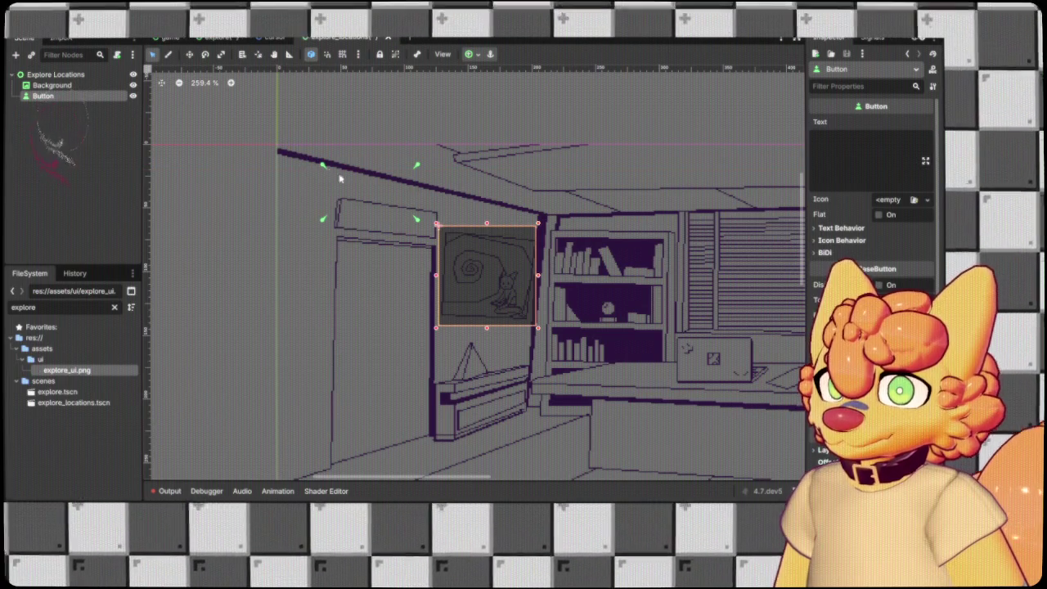
left_click_drag(418, 219, 540, 330)
left_click_drag(326, 167, 349, 184)
left_click_drag(391, 211, 435, 221)
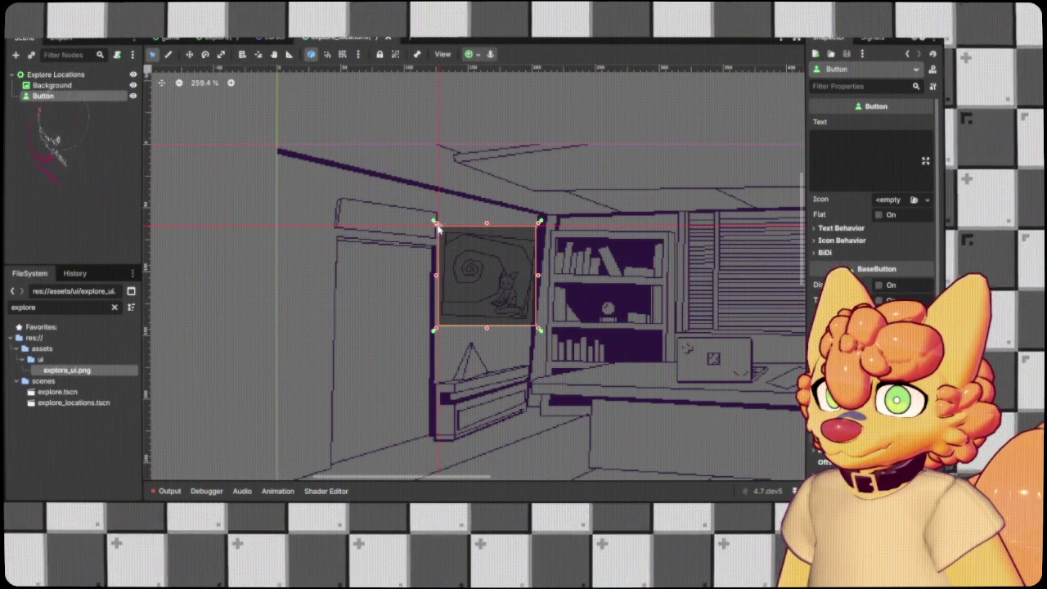
scroll(342, 252, "down", 2)
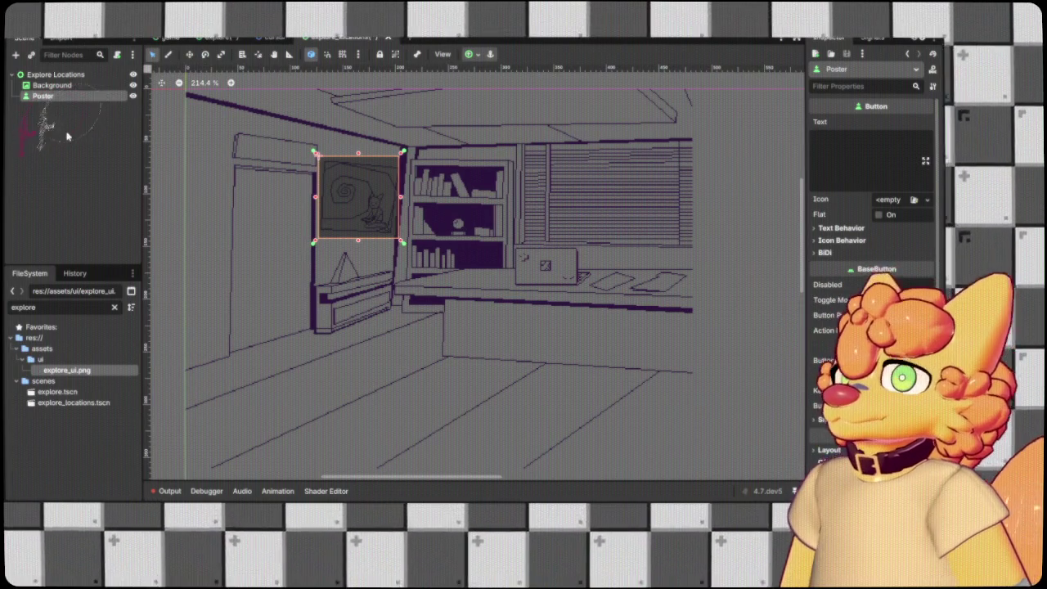
Duplicate the Poster button, fit the copy over the desk laptop, and rename it Laptop.
key("ctrl+v")
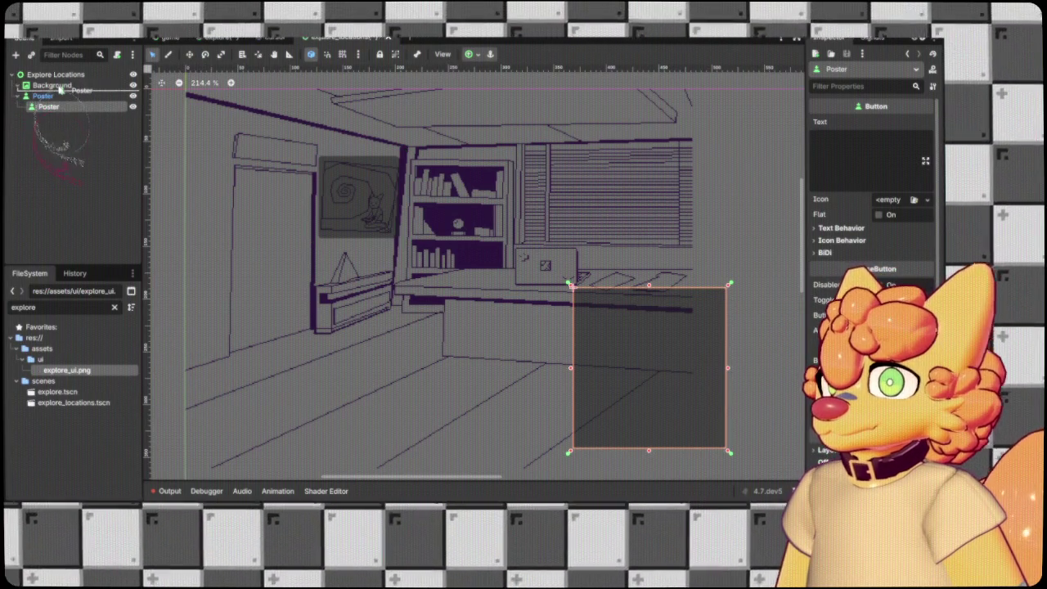
left_click_drag(60, 90, 59, 93)
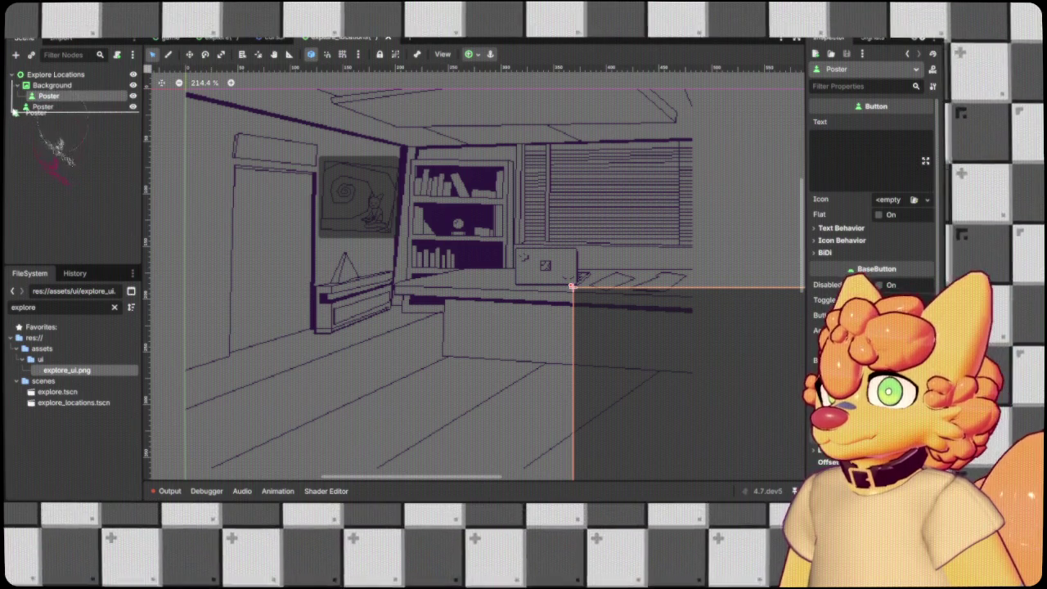
left_click_drag(608, 322, 544, 266)
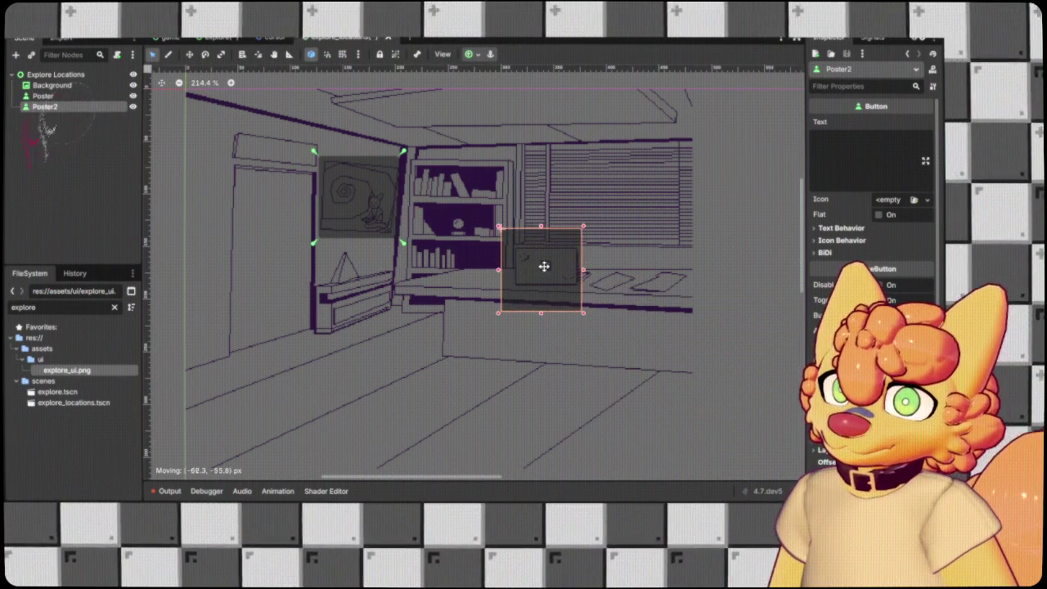
mouse_move(540, 226)
left_mouse_down()
mouse_move(543, 265)
mouse_move(587, 270)
mouse_move(558, 261)
left_mouse_up()
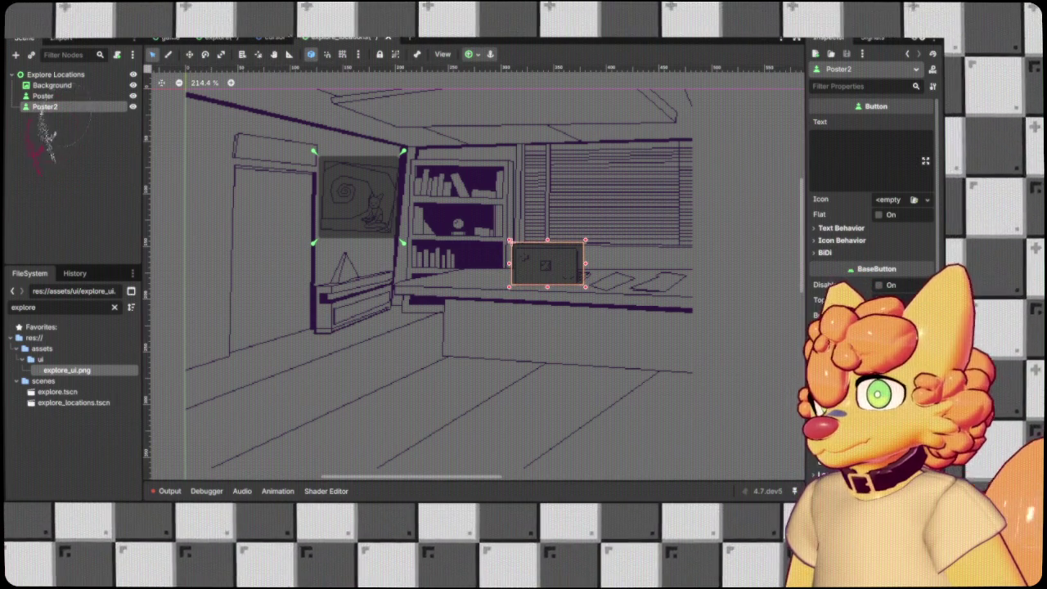
double_click(45, 107)
type("Laptop")
key("Return")
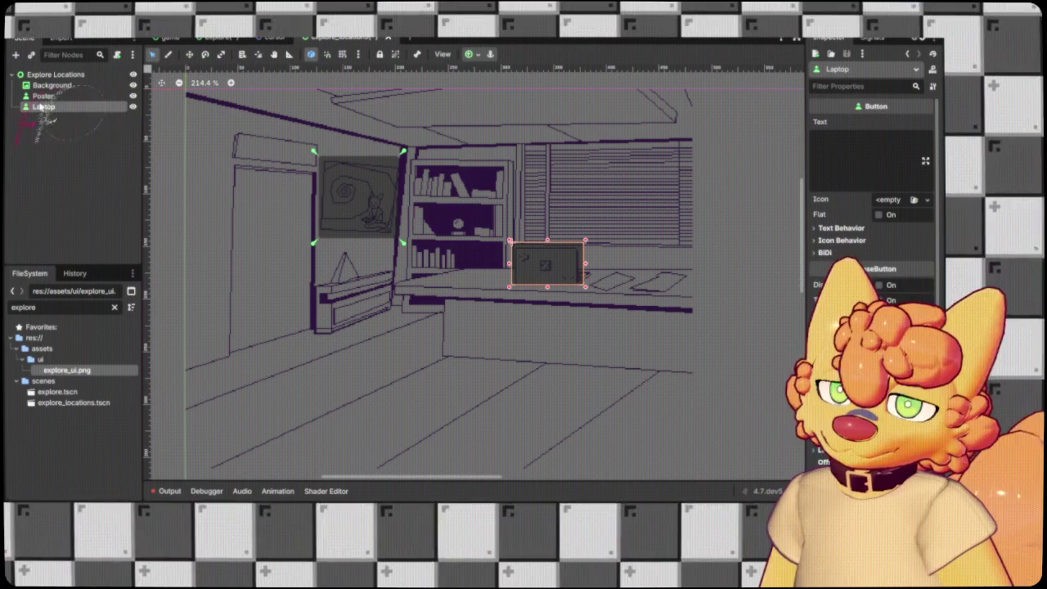
left_click(72, 177)
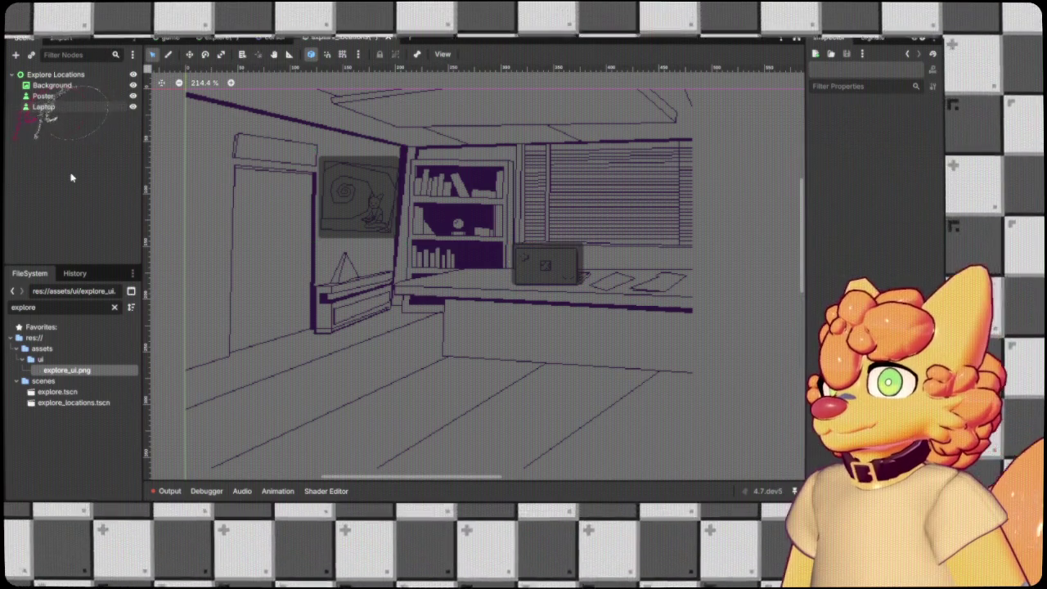
key("ctrl+v")
Move the Poster copy onto a desk paper, narrow it and rotate it to match the paper's tilt.
mouse_move(342, 183)
left_mouse_down()
mouse_move(679, 270)
mouse_move(643, 240)
mouse_move(661, 247)
mouse_move(661, 270)
mouse_move(628, 284)
left_mouse_up()
mouse_move(703, 267)
left_mouse_down()
mouse_move(646, 276)
mouse_move(681, 273)
mouse_move(685, 282)
mouse_move(673, 243)
left_mouse_up()
key("s")
left_click(205, 56)
mouse_move(663, 280)
left_mouse_down()
mouse_move(667, 268)
mouse_move(683, 280)
left_mouse_up()
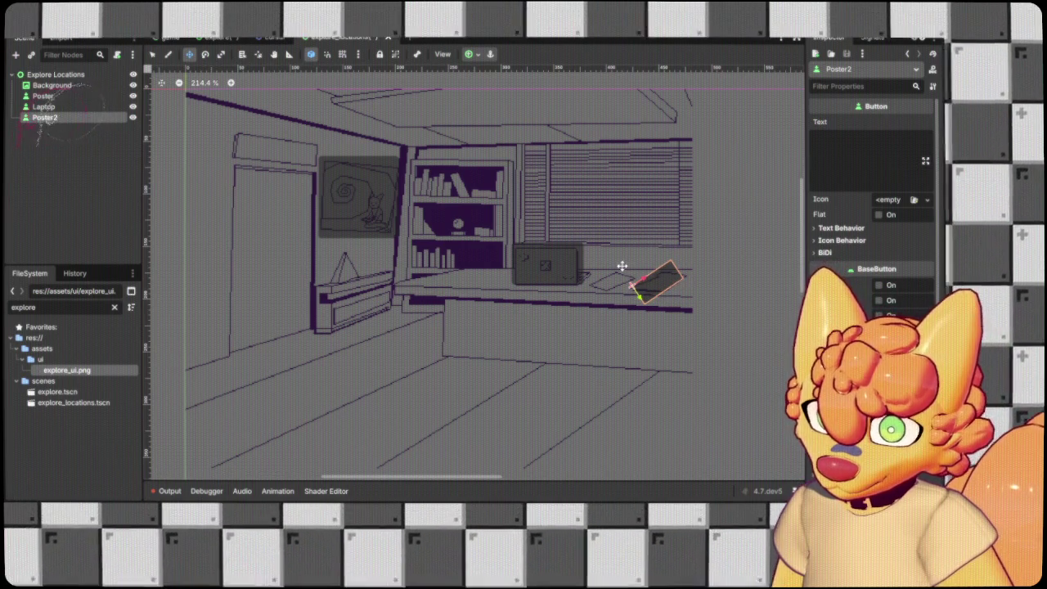
scroll(687, 307, "up", 3)
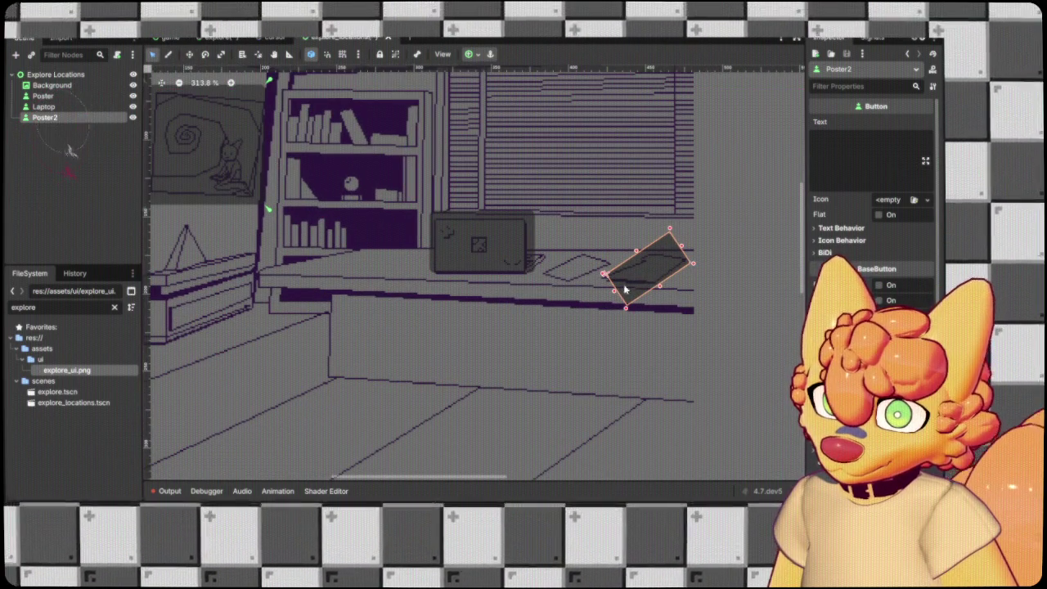
mouse_move(621, 309)
left_mouse_down()
mouse_move(625, 291)
mouse_move(624, 307)
left_mouse_up()
left_click(653, 292)
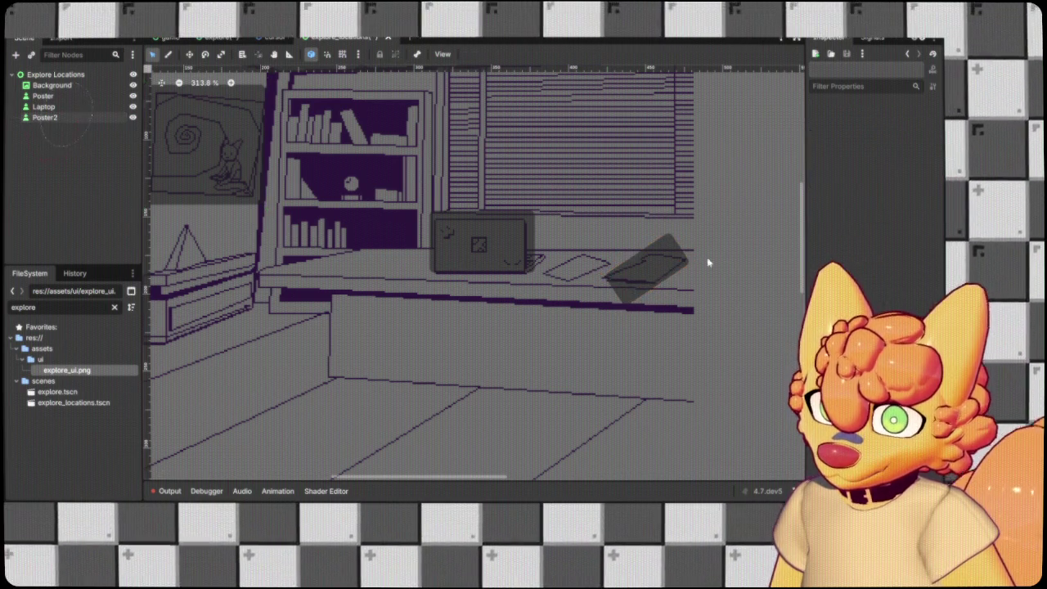
Duplicate the tilted Poster2 button and shift Poster2 slightly left on the desk.
scroll(720, 278, "up", 2)
left_click(672, 305)
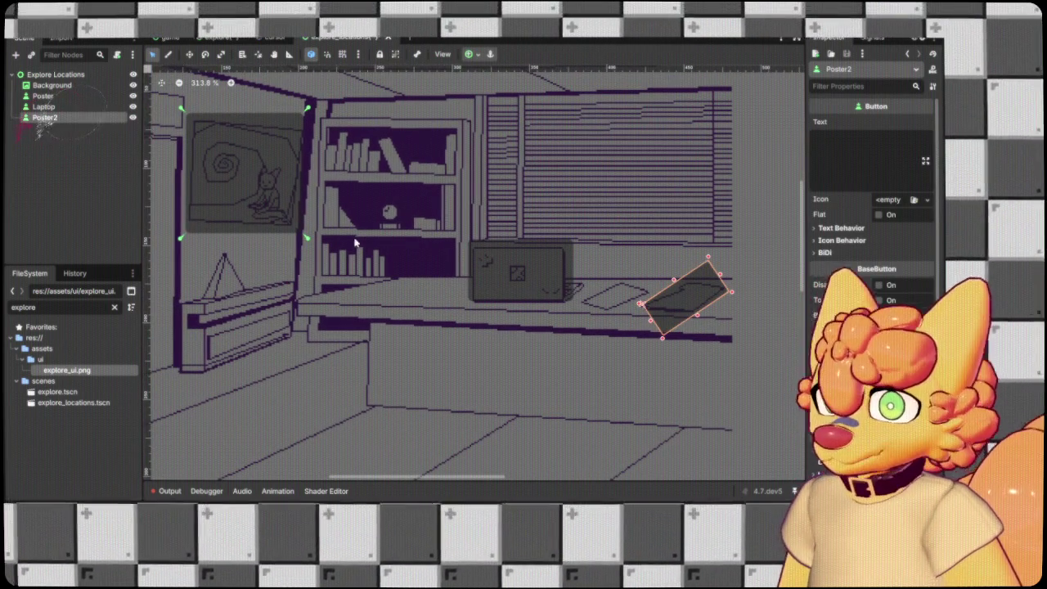
mouse_move(45, 118)
left_mouse_down()
mouse_move(63, 129)
mouse_move(13, 131)
left_mouse_up()
left_click(692, 299)
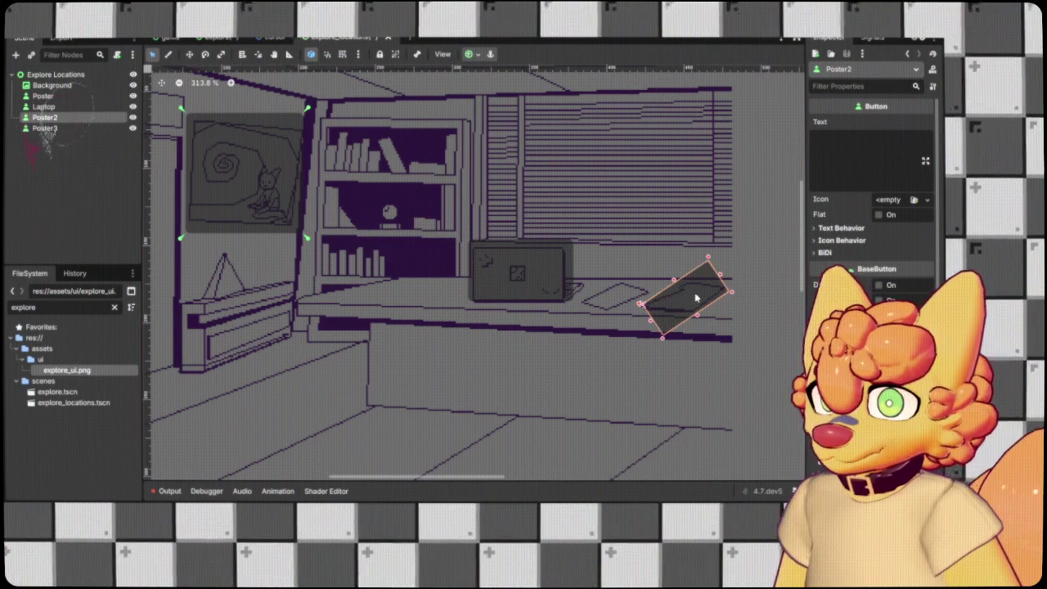
left_click_drag(691, 303, 617, 293)
left_click(45, 128)
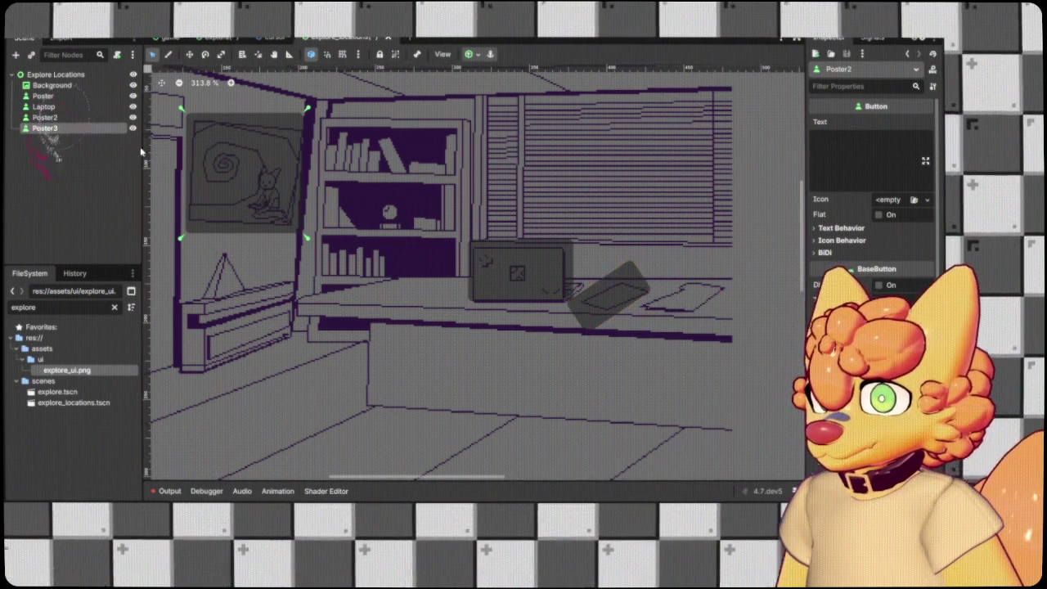
scroll(503, 296, "down", 4)
scroll(465, 286, "down", 5)
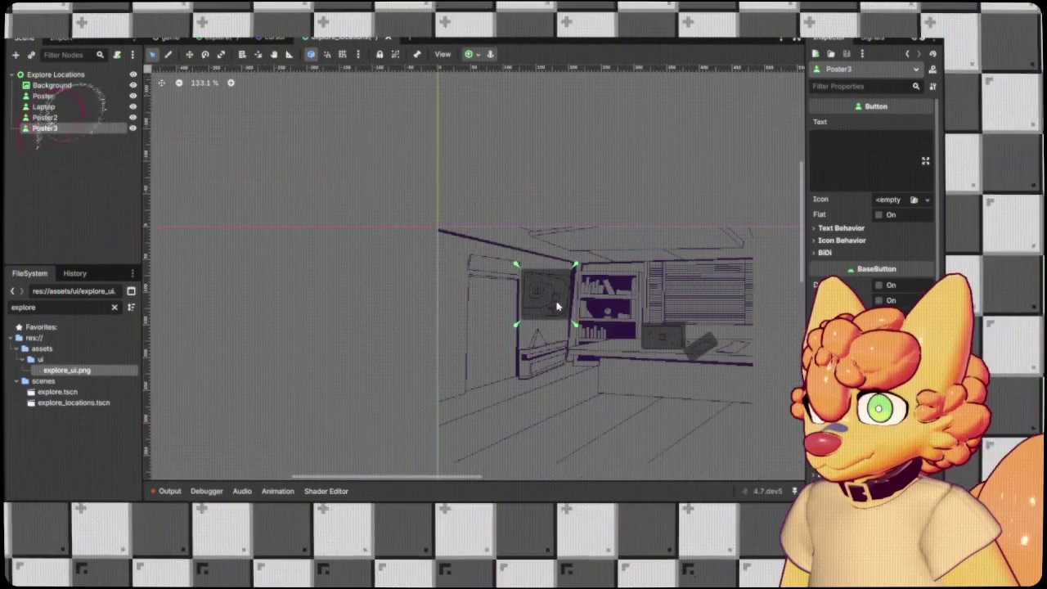
scroll(711, 315, "up", 3)
Place Poster3 over the second desk paper and move another tilted copy onto the bookshelf.
mouse_move(754, 256)
left_mouse_down()
mouse_move(470, 362)
mouse_move(474, 288)
left_mouse_up()
scroll(476, 324, "up", 3)
scroll(481, 337, "up", 2)
left_click(509, 327)
scroll(491, 335, "down", 5)
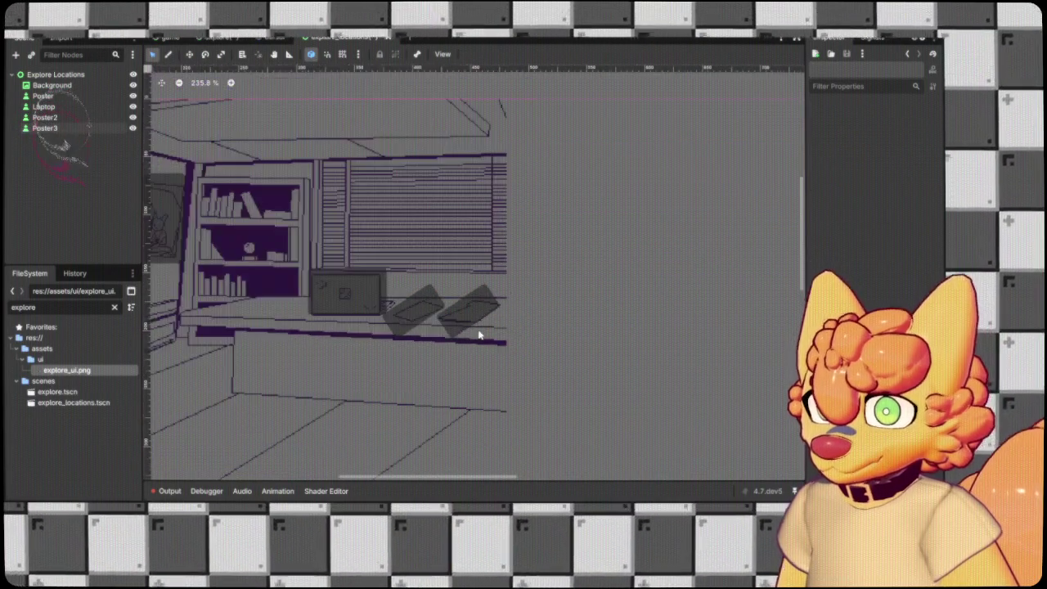
scroll(399, 329, "up", 3)
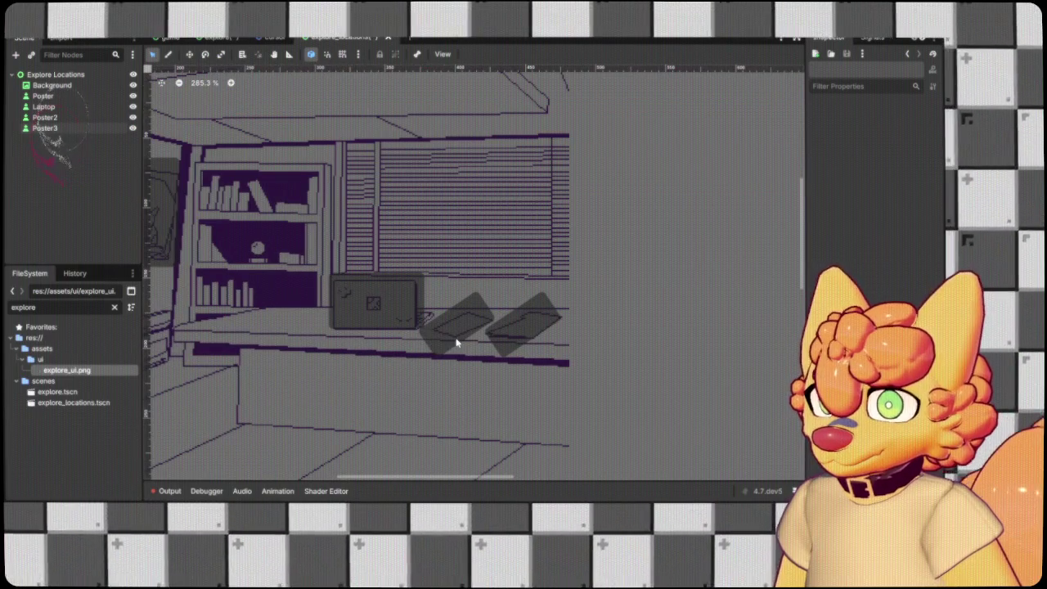
left_click(46, 119)
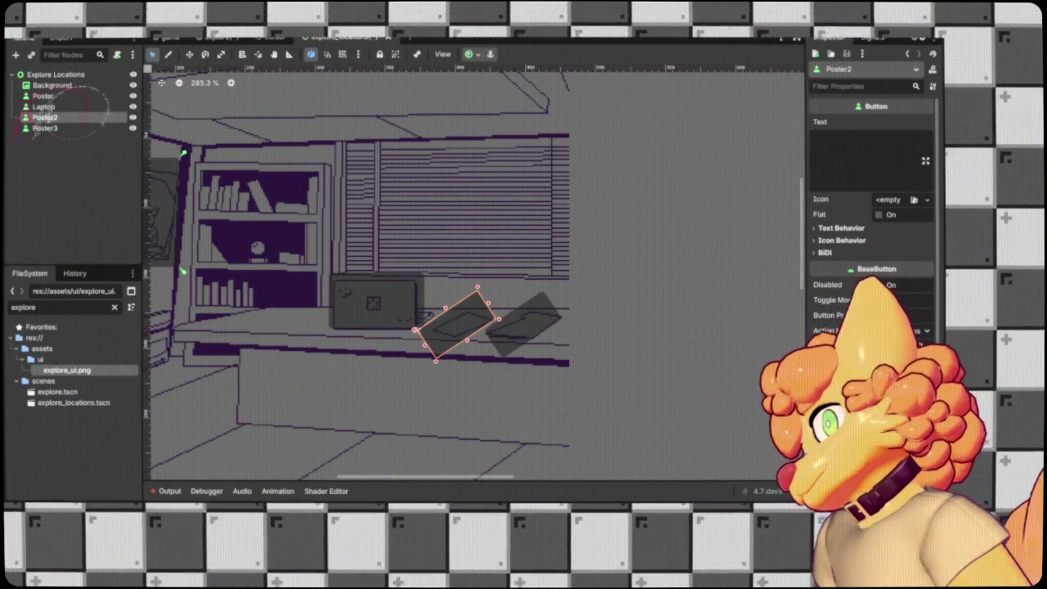
left_click(45, 128)
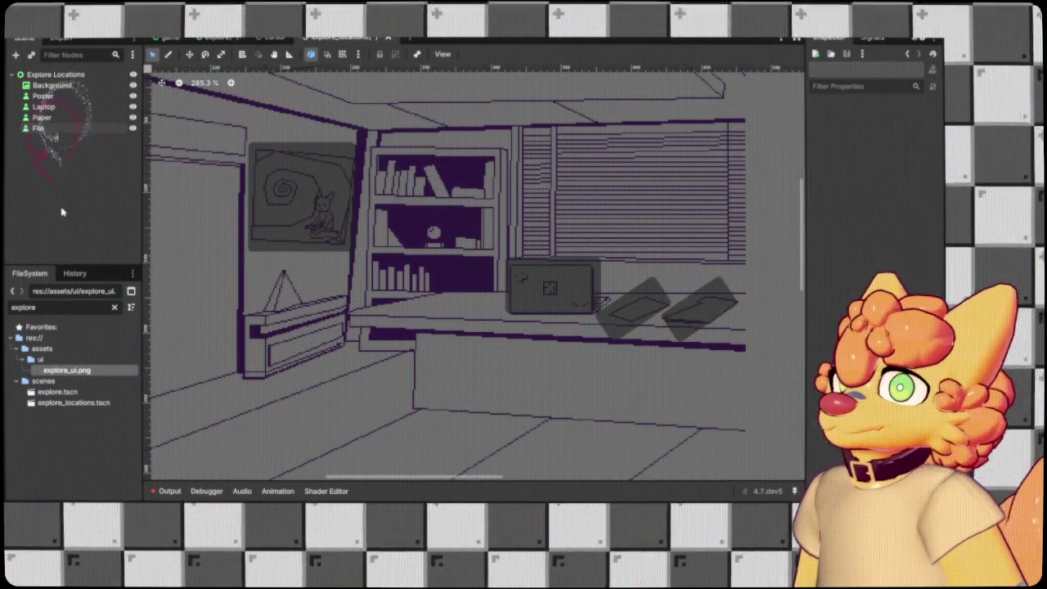
mouse_move(692, 310)
left_mouse_down()
mouse_move(489, 264)
mouse_move(425, 242)
mouse_move(434, 236)
left_mouse_up()
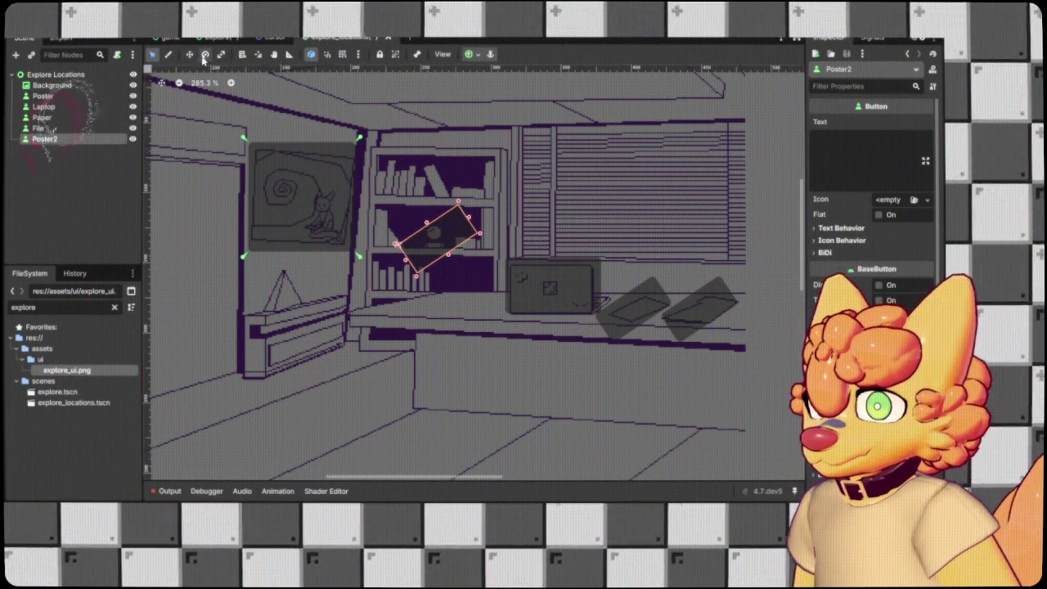
Delete the stray Poster2 copy and move a duplicate of the Laptop button onto the bookshelf.
key("Delete")
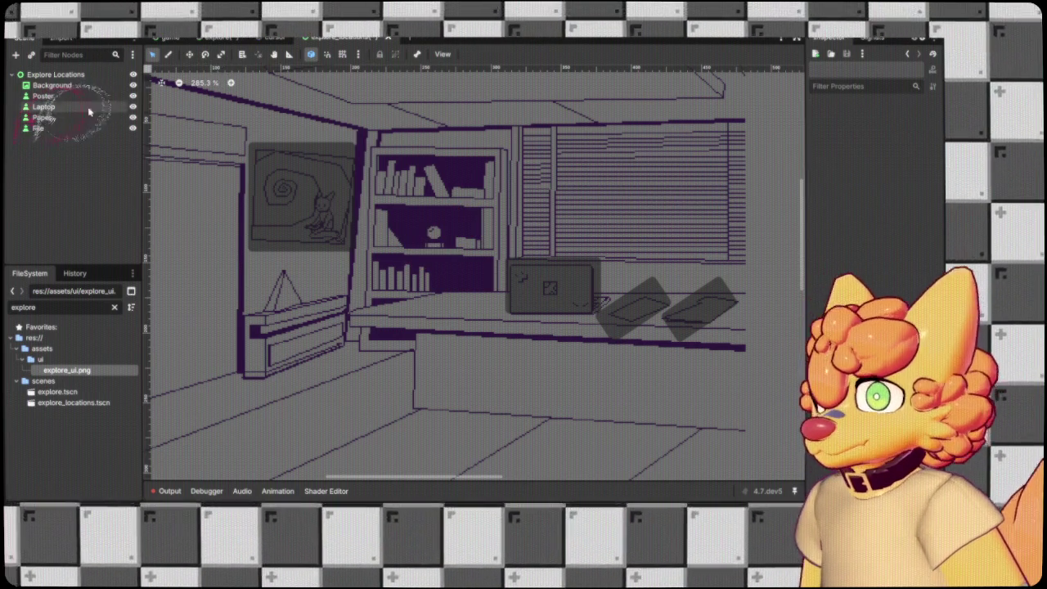
left_click(44, 107)
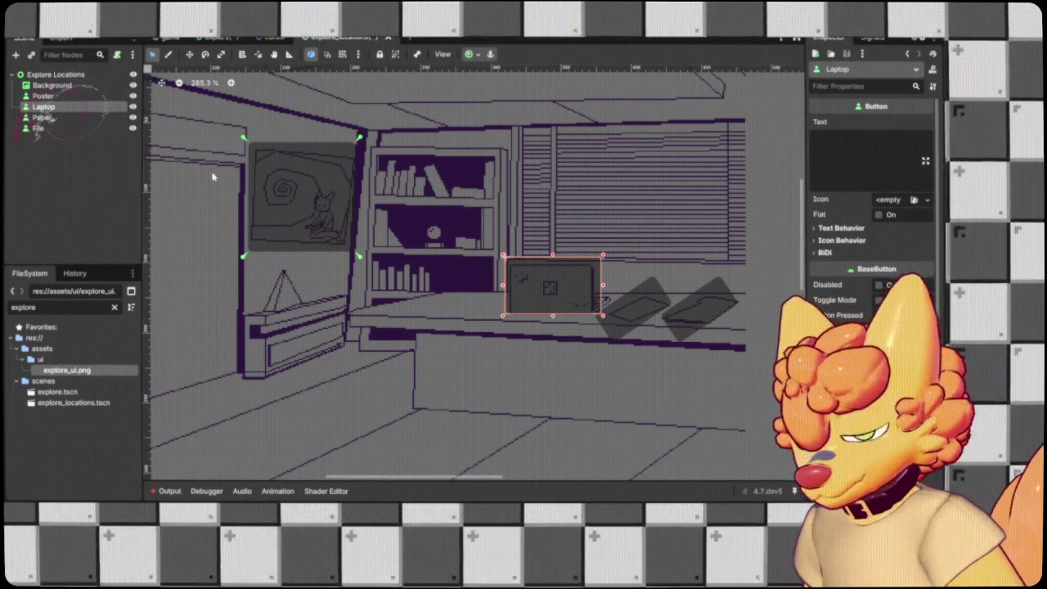
key("ctrl+v")
mouse_move(559, 290)
left_mouse_down()
mouse_move(491, 276)
mouse_move(559, 291)
left_mouse_up()
scroll(532, 303, "down", 5)
left_click(774, 394)
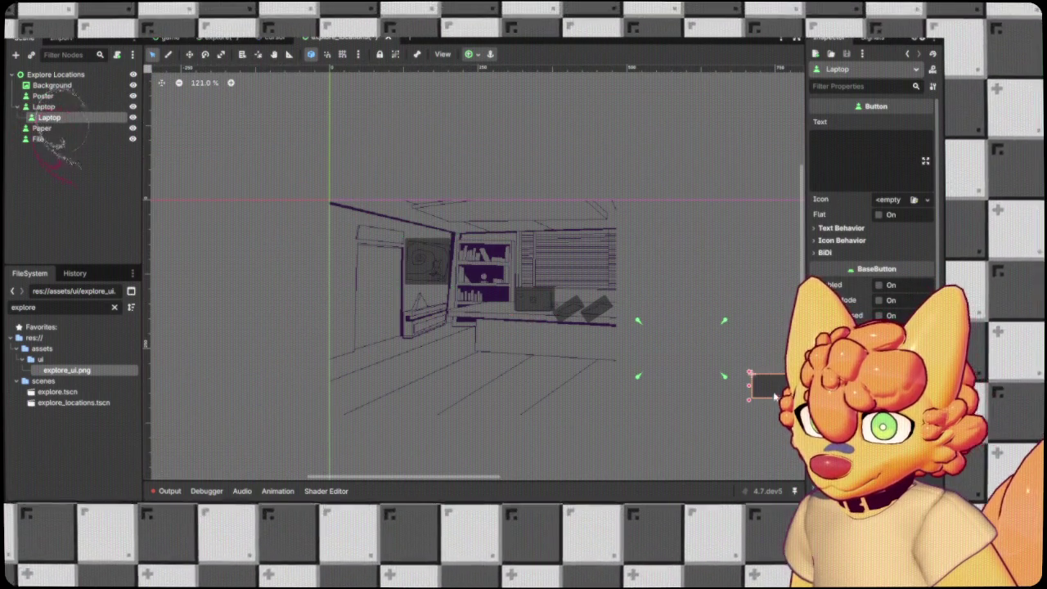
mouse_move(774, 391)
left_mouse_down()
mouse_move(467, 311)
mouse_move(468, 276)
left_mouse_up()
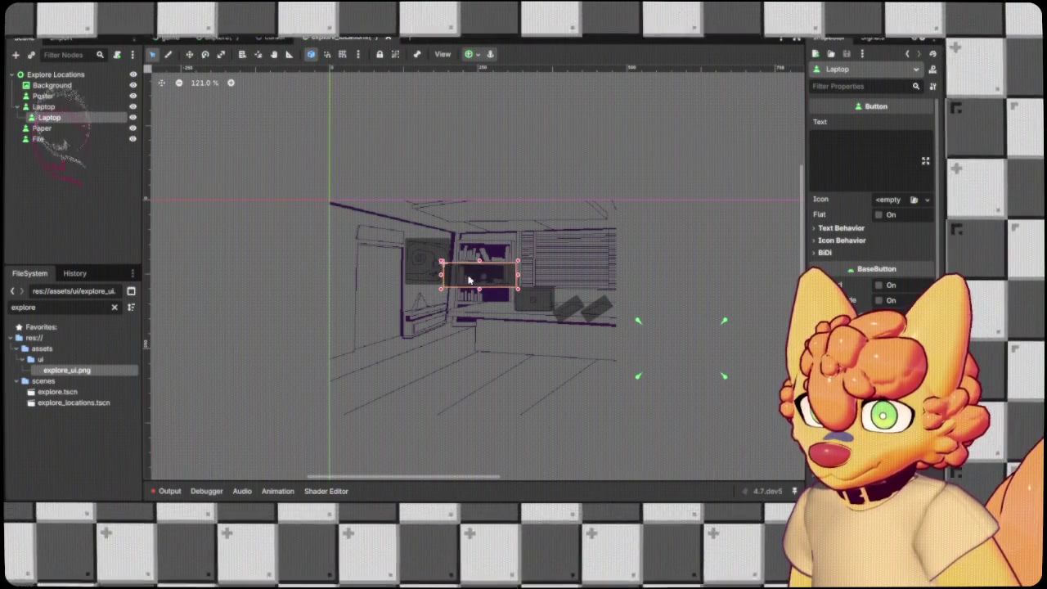
Shrink the bookshelf copy to the middle-shelf ornament and pin its anchors to its corners.
mouse_move(647, 326)
left_mouse_down()
mouse_move(442, 274)
mouse_move(440, 263)
left_mouse_up()
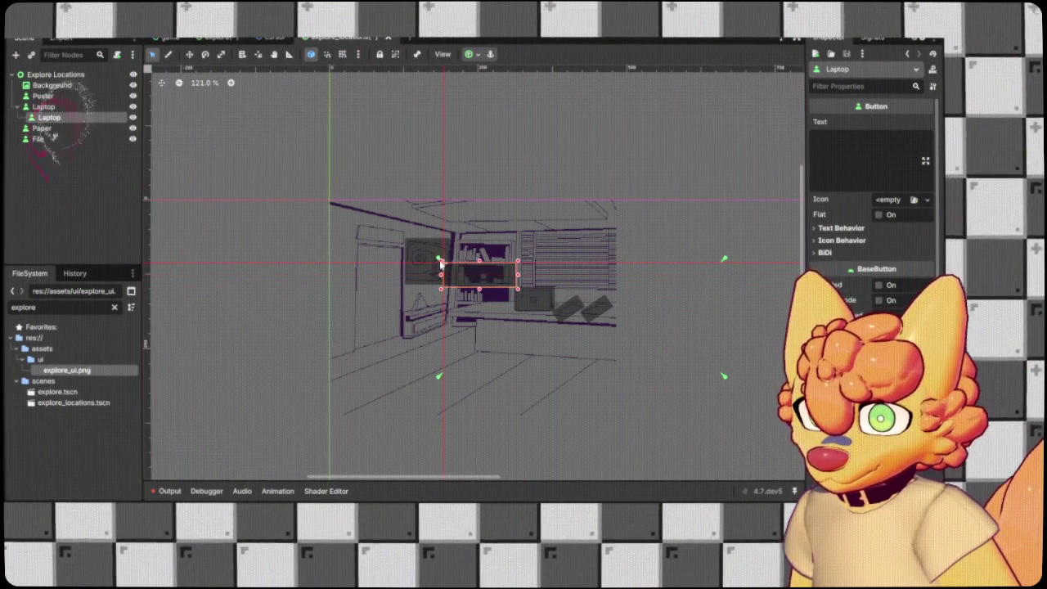
mouse_move(716, 377)
left_mouse_down()
mouse_move(522, 301)
mouse_move(503, 273)
mouse_move(409, 272)
mouse_move(393, 235)
mouse_move(245, 270)
mouse_move(243, 297)
mouse_move(258, 286)
mouse_move(399, 280)
left_mouse_up()
scroll(519, 293, "up", 6)
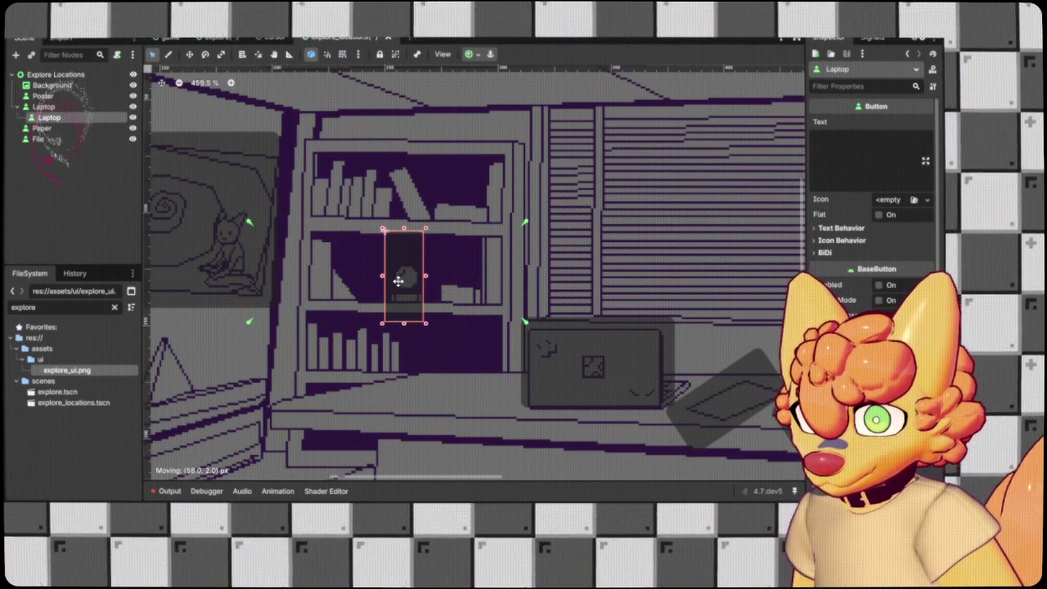
left_click_drag(403, 325, 404, 283)
left_click_drag(526, 321, 427, 314)
left_click_drag(250, 223, 378, 250)
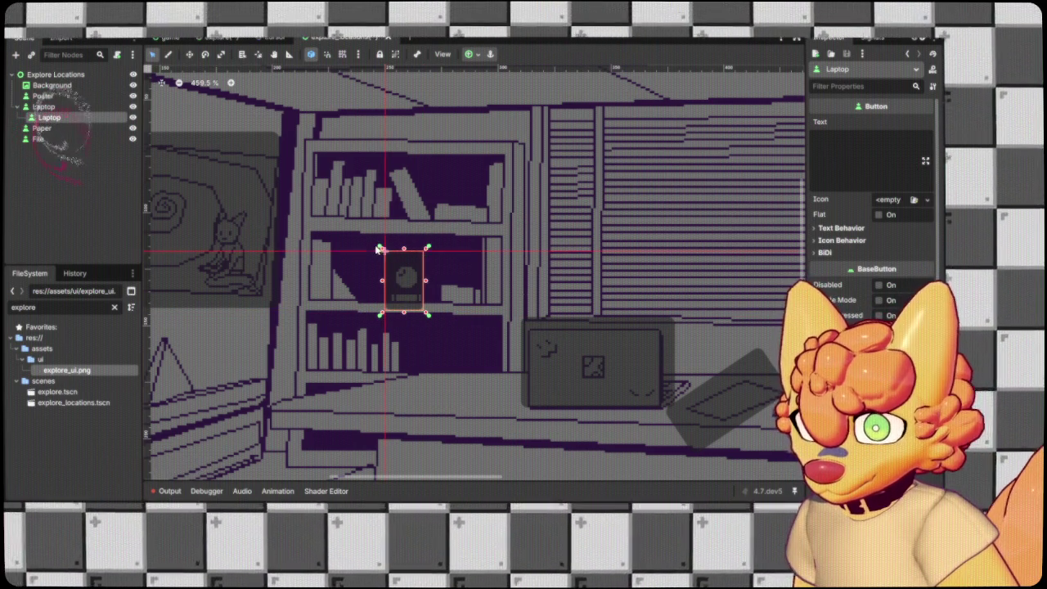
scroll(426, 278, "down", 5)
left_click(512, 347)
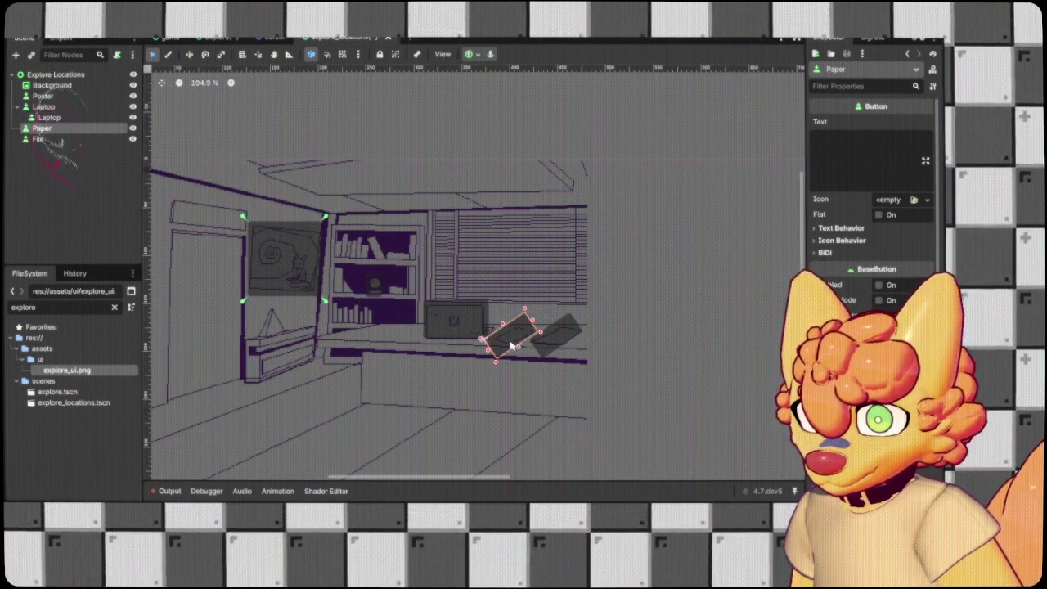
Fit the Paper button's anchors tightly around the paper on the desk.
left_click_drag(331, 303, 495, 368)
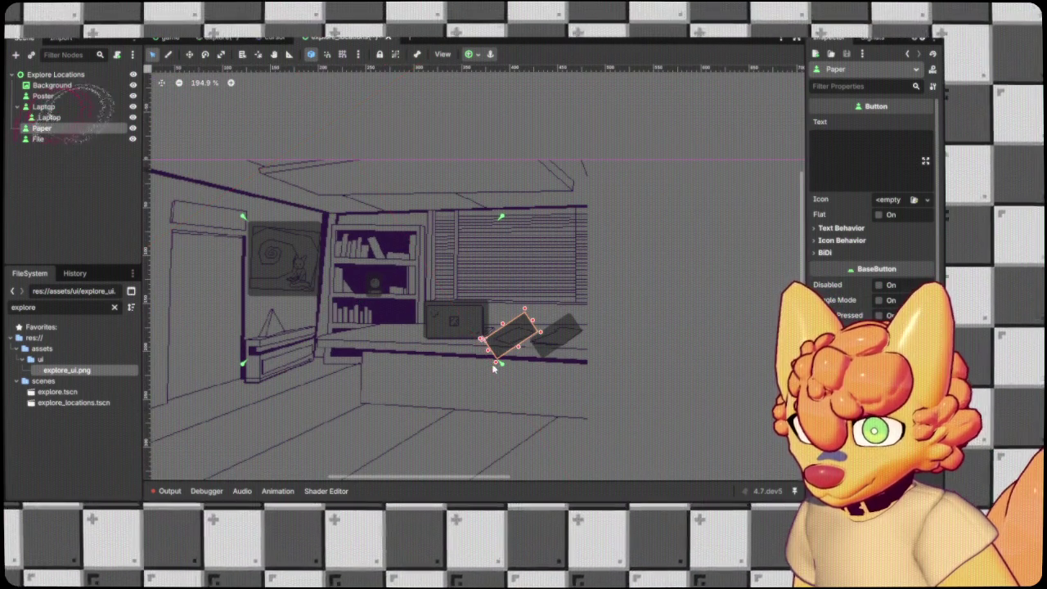
mouse_move(246, 222)
left_mouse_down()
mouse_move(495, 324)
mouse_move(477, 347)
left_mouse_up()
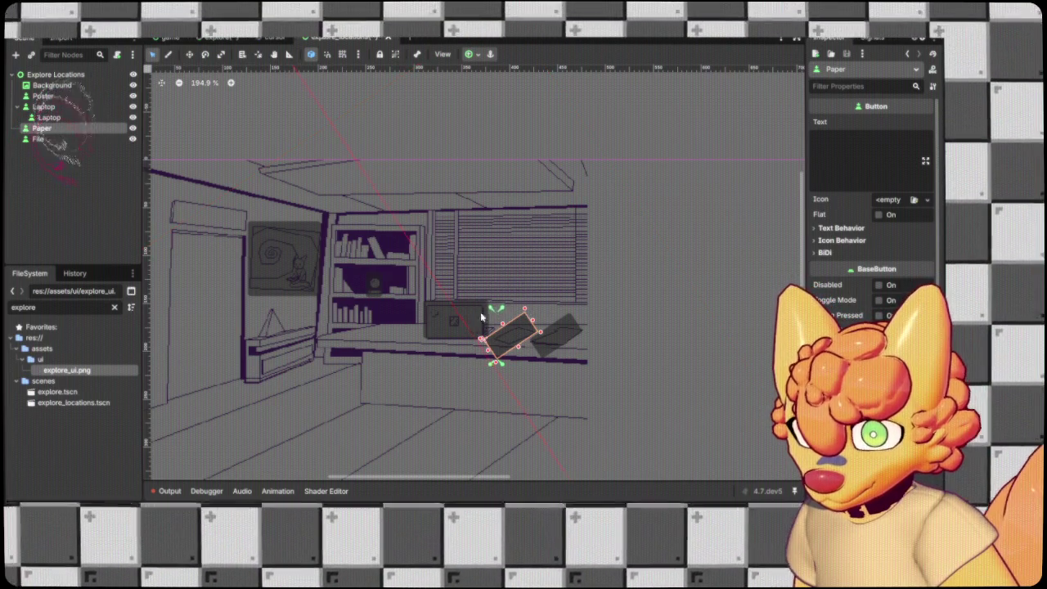
left_click_drag(506, 314, 520, 317)
mouse_move(538, 321)
left_mouse_down()
mouse_move(540, 307)
mouse_move(525, 309)
left_mouse_up()
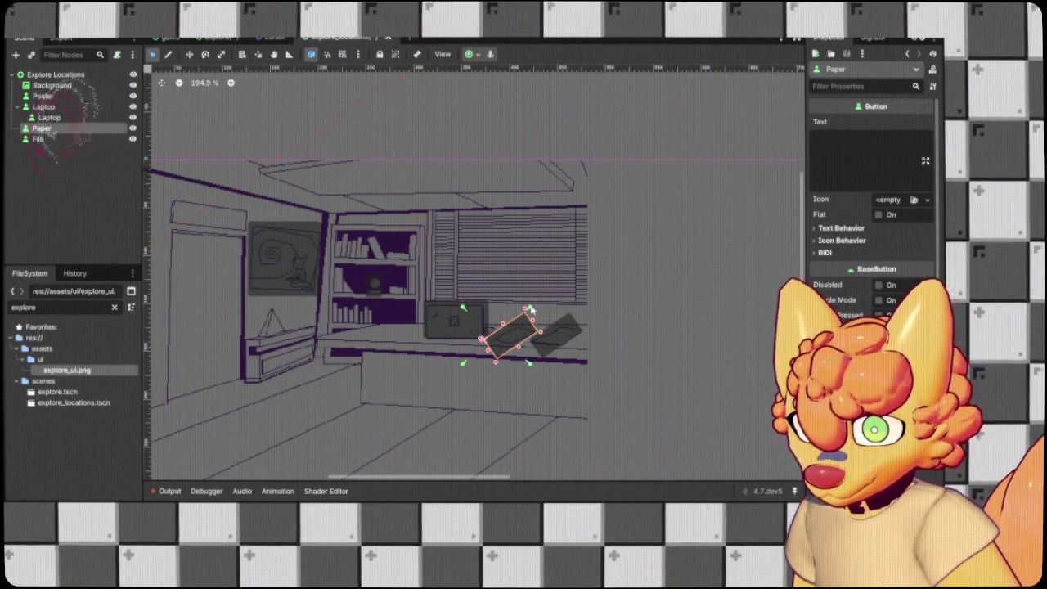
scroll(533, 355, "up", 4)
left_click_drag(368, 369, 439, 371)
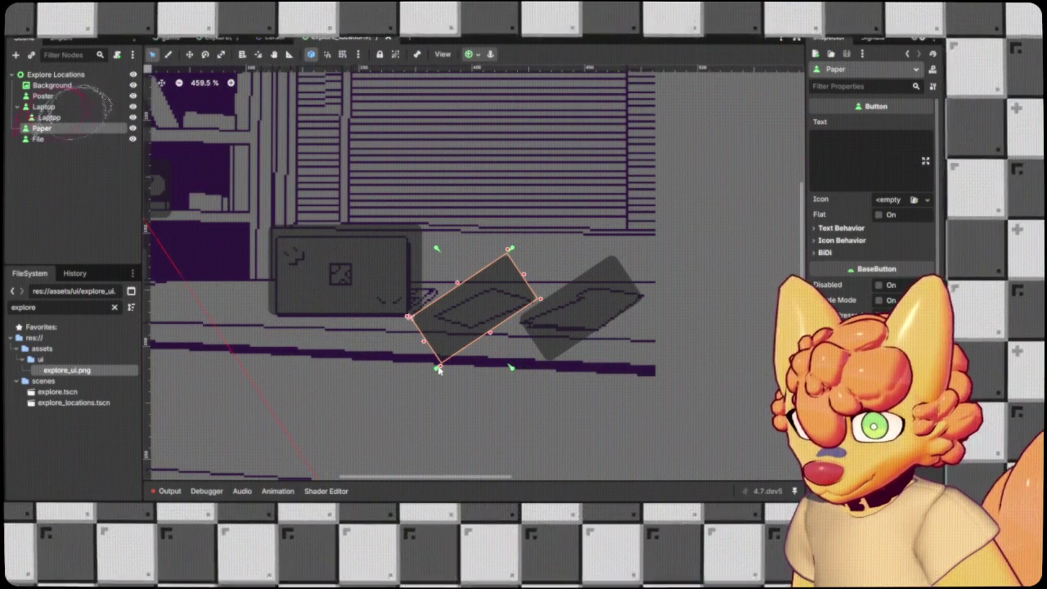
scroll(438, 371, "down", 3)
scroll(508, 364, "down", 2)
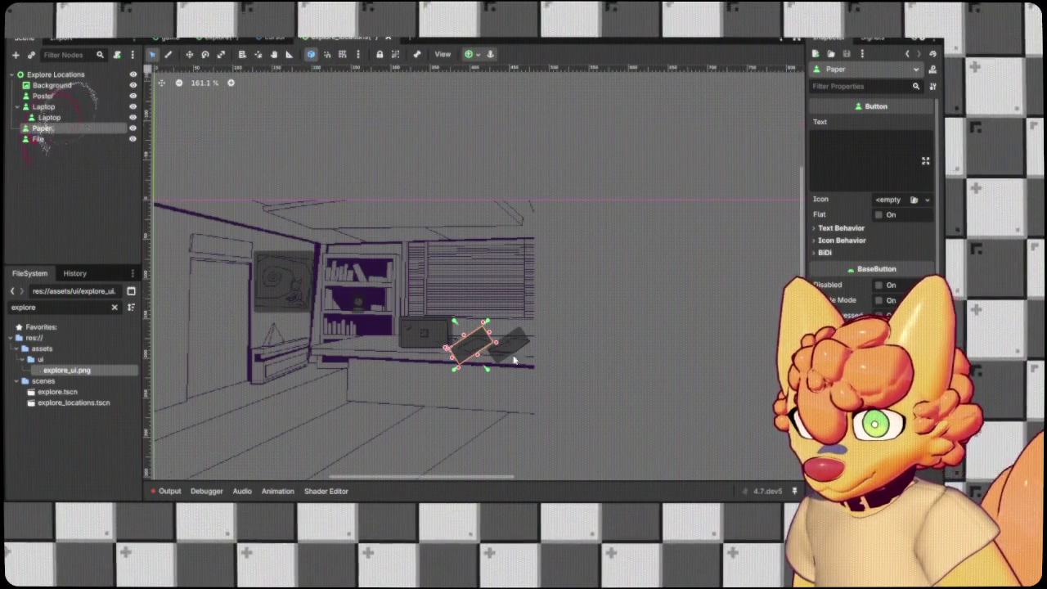
Adjust the File and Laptop buttons' anchors to fit their desk items.
left_click(509, 347)
mouse_move(317, 320)
left_mouse_down()
mouse_move(501, 369)
mouse_move(543, 365)
mouse_move(531, 373)
left_mouse_up()
mouse_move(249, 250)
left_mouse_down()
mouse_move(471, 350)
mouse_move(499, 336)
mouse_move(491, 325)
left_mouse_up()
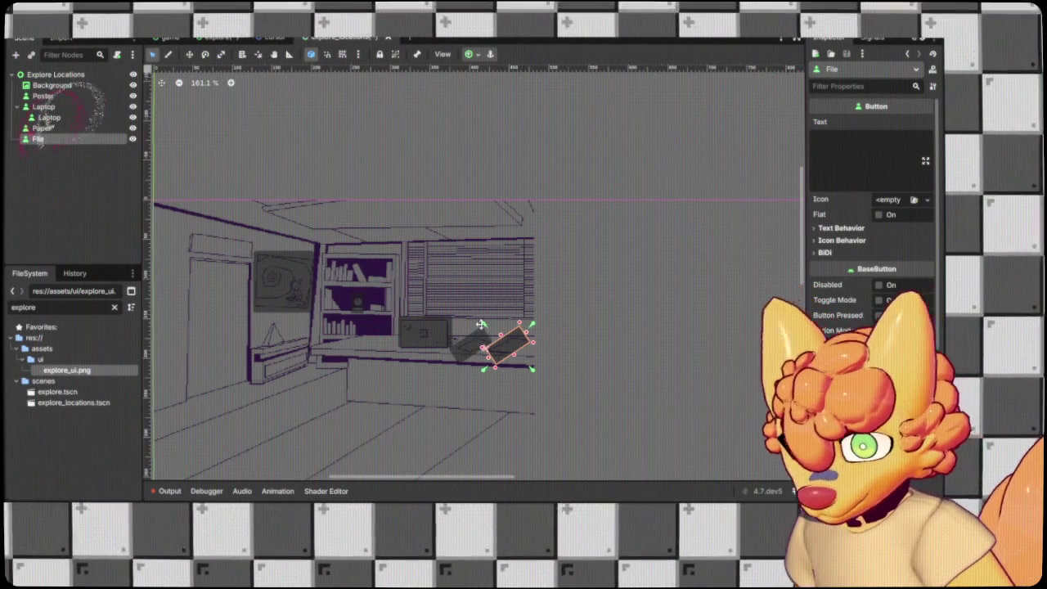
scroll(484, 328, "down", 1)
left_click(388, 329)
mouse_move(299, 305)
left_mouse_down()
mouse_move(428, 327)
mouse_move(425, 336)
left_mouse_up()
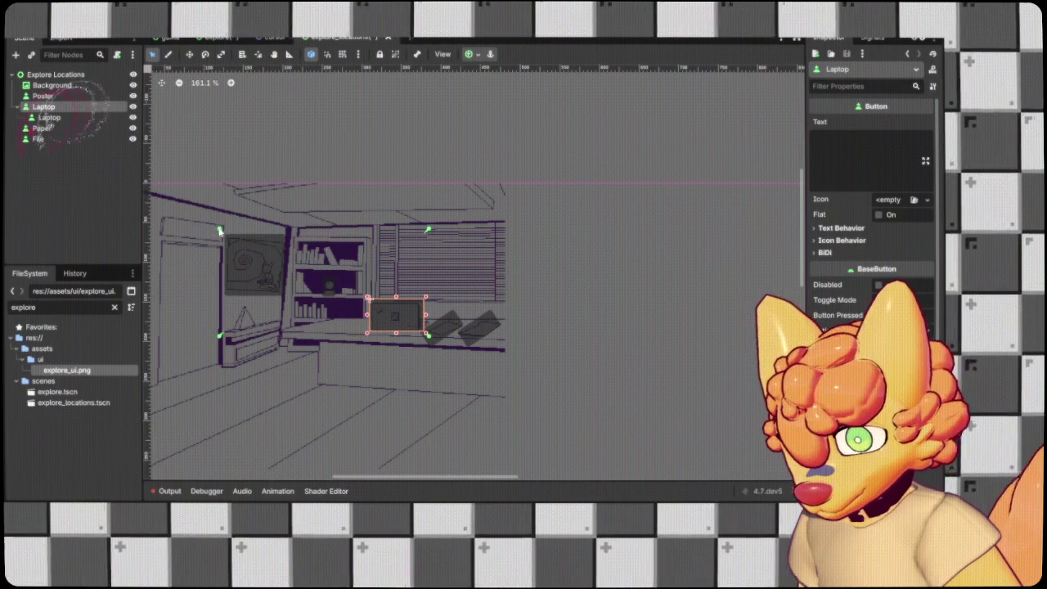
scroll(376, 302, "down", 4)
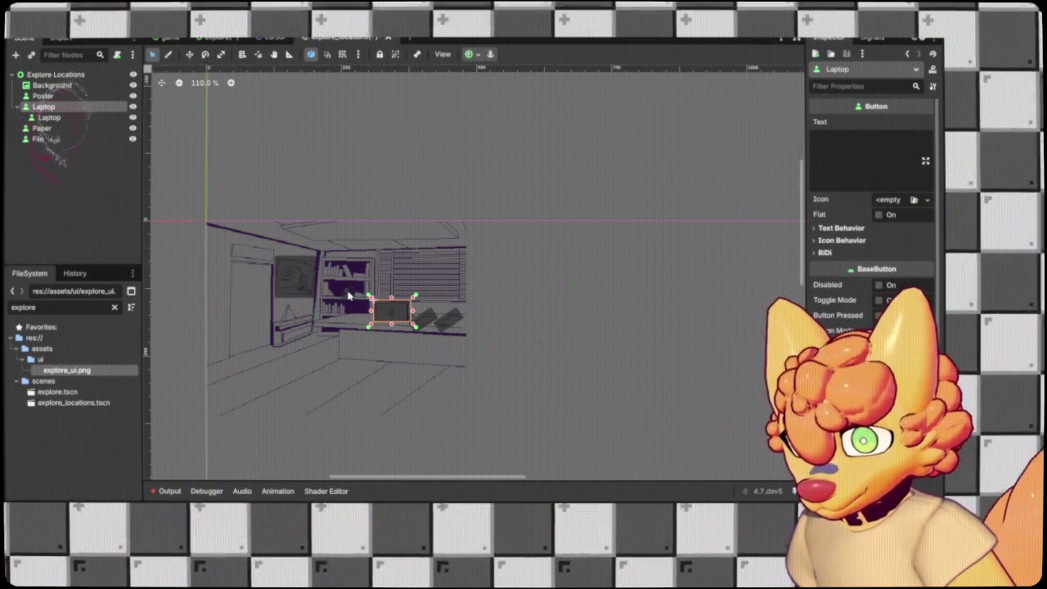
left_click(350, 292)
left_click(312, 281)
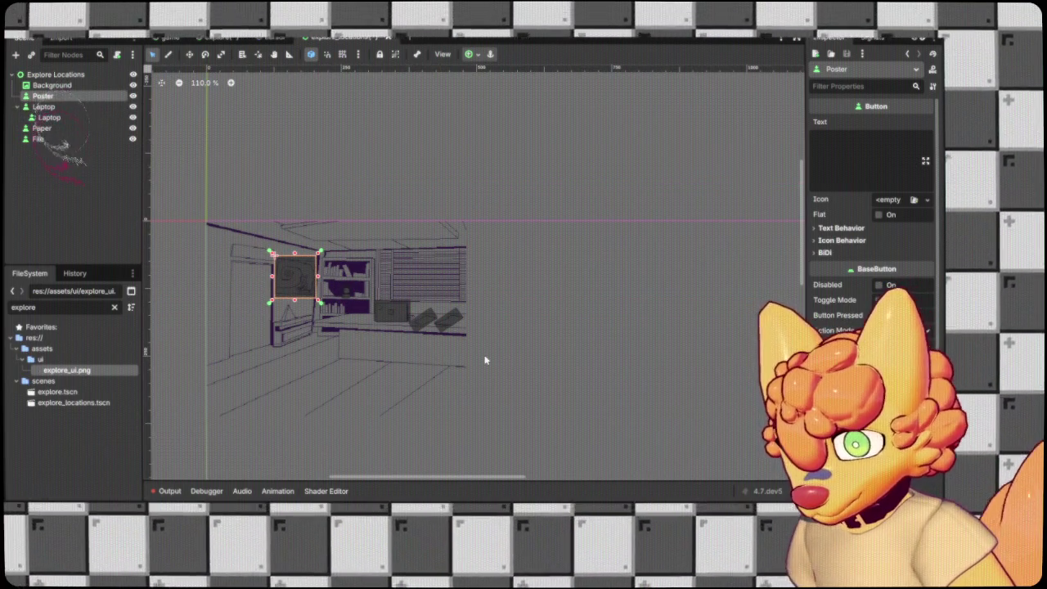
left_click(485, 360)
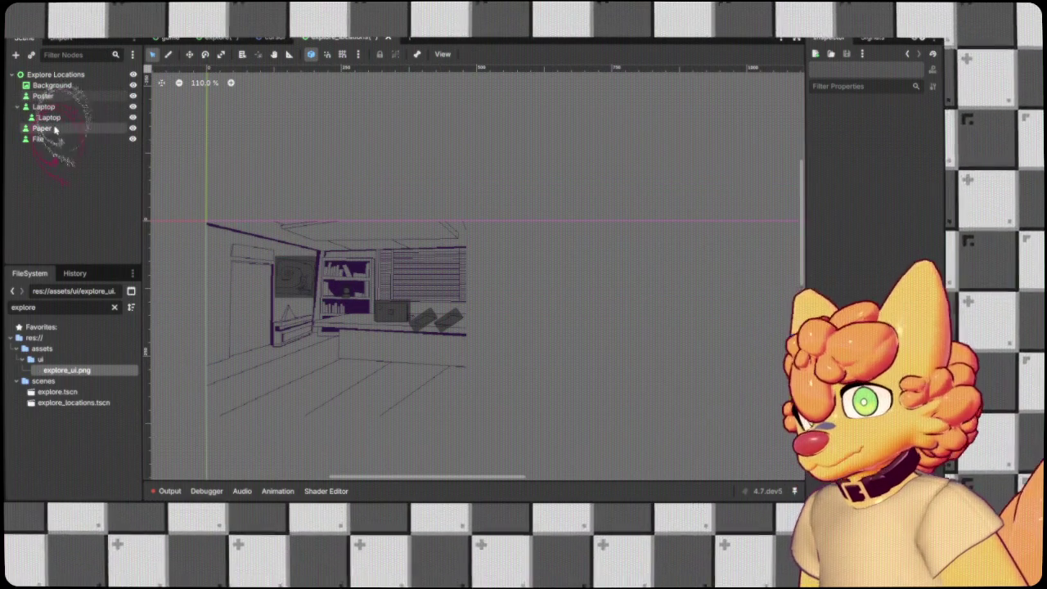
Rename the child Laptop button to Trophy and move it to the top level.
left_click(58, 121)
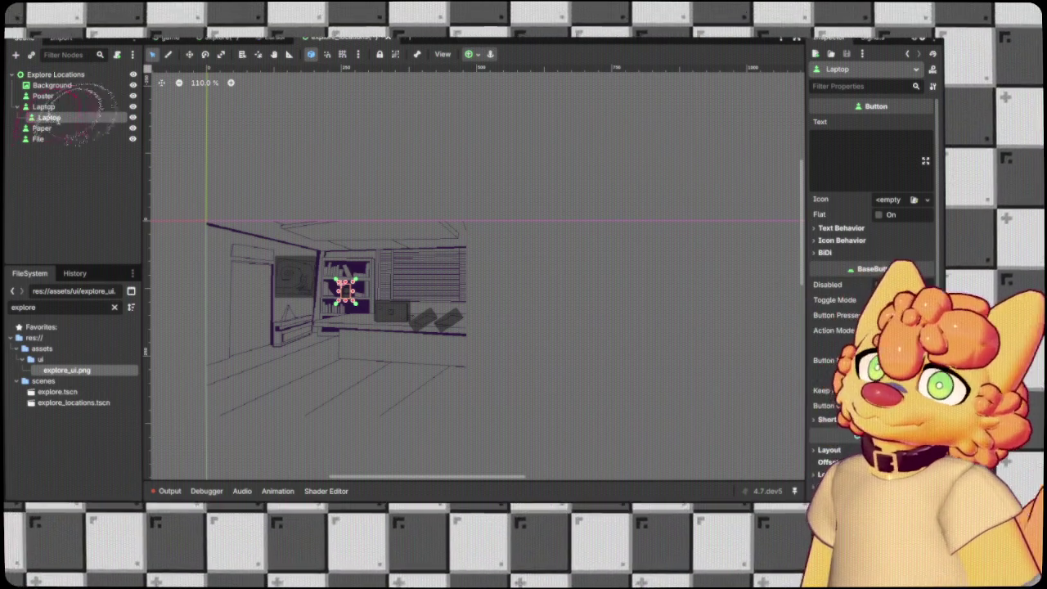
double_click(49, 117)
type("Trophy")
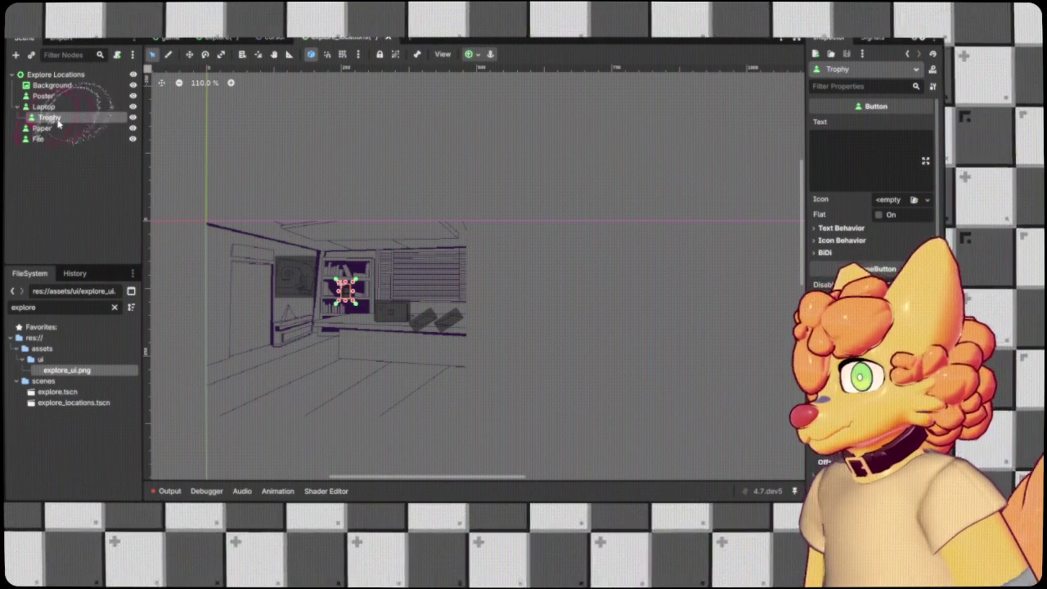
key("Return")
left_click_drag(49, 117, 41, 135)
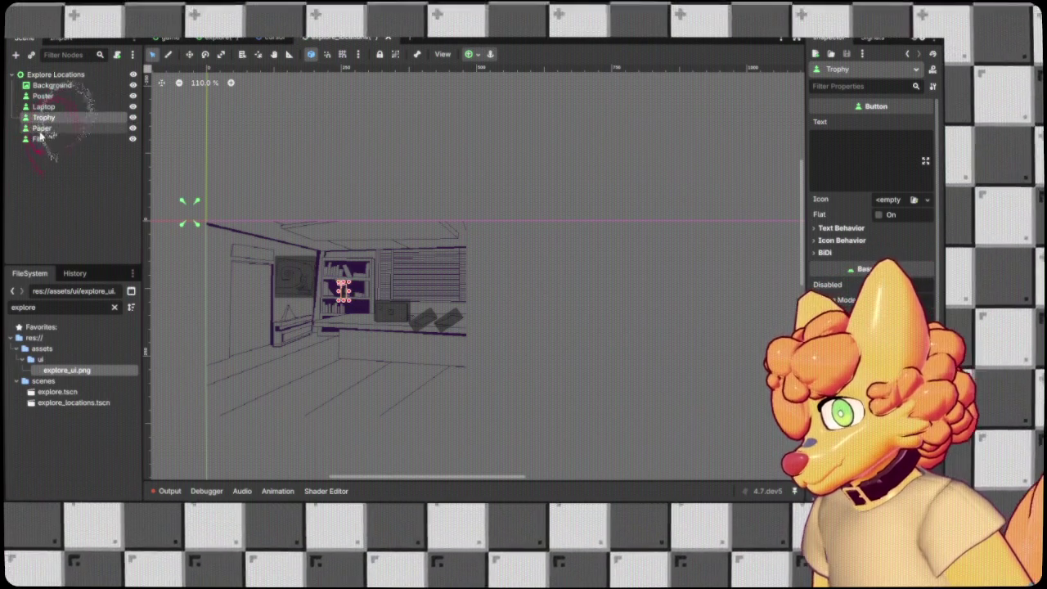
Duplicate Poster, nest the copy, and fit it with anchors over the small object below the poster.
left_click(41, 140)
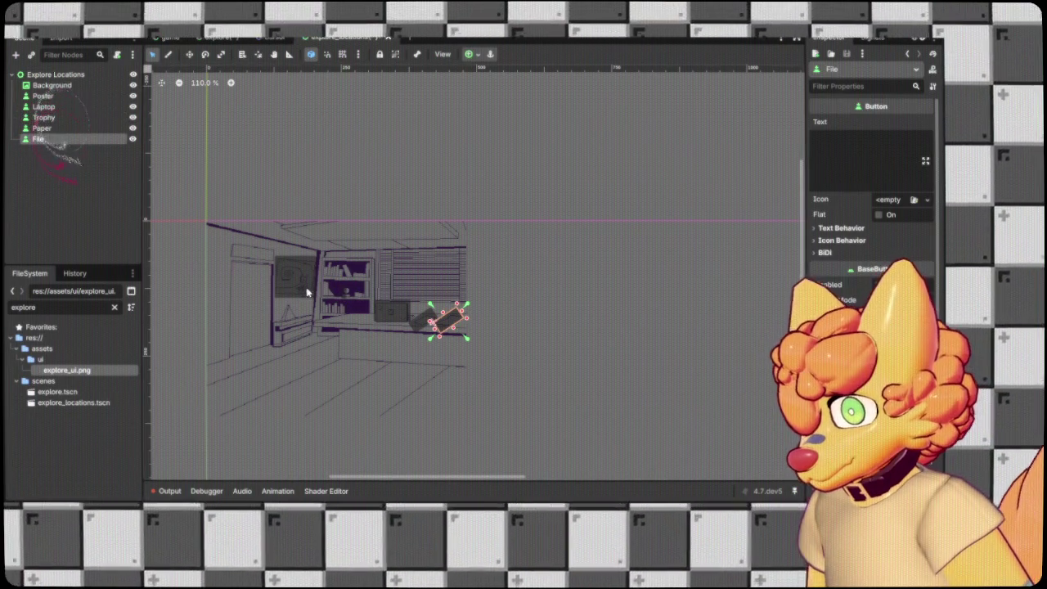
left_click(303, 291)
key("ctrl+d")
left_click_drag(303, 291, 442, 364)
left_click_drag(43, 96, 32, 155)
scroll(395, 327, "up", 4)
mouse_move(230, 314)
left_mouse_down()
mouse_move(262, 290)
mouse_move(237, 296)
left_mouse_up()
left_click_drag(406, 312, 226, 287)
mouse_move(529, 442)
left_mouse_down()
mouse_move(351, 412)
mouse_move(256, 335)
mouse_move(256, 318)
left_mouse_up()
mouse_move(47, 149)
left_mouse_down()
mouse_move(16, 155)
mouse_move(47, 152)
left_mouse_up()
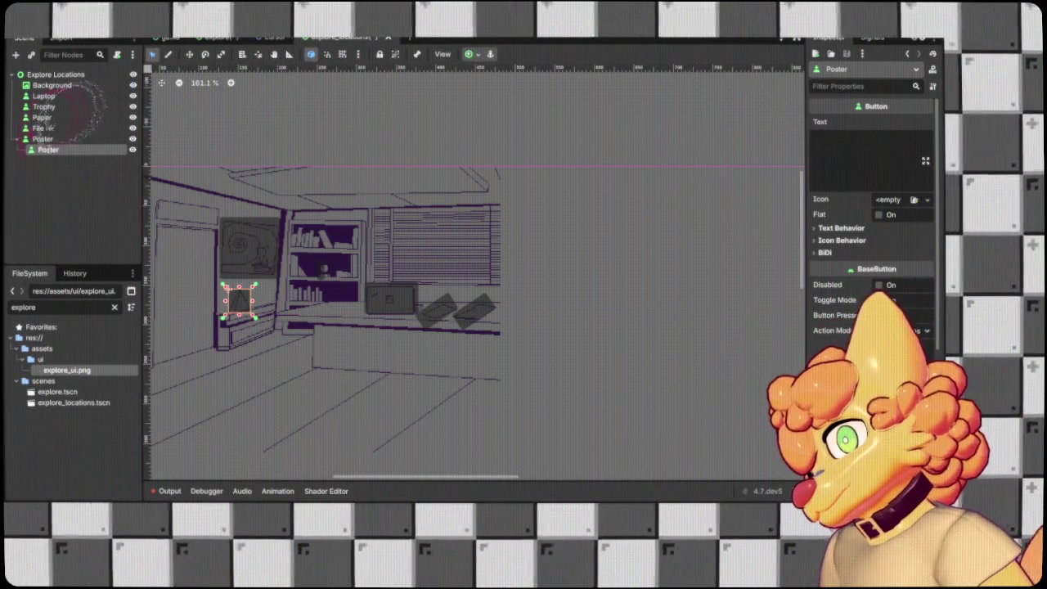
Rename the duplicated Poster node to Pyramid.
double_click(45, 150)
type("Pyramid")
key("Return")
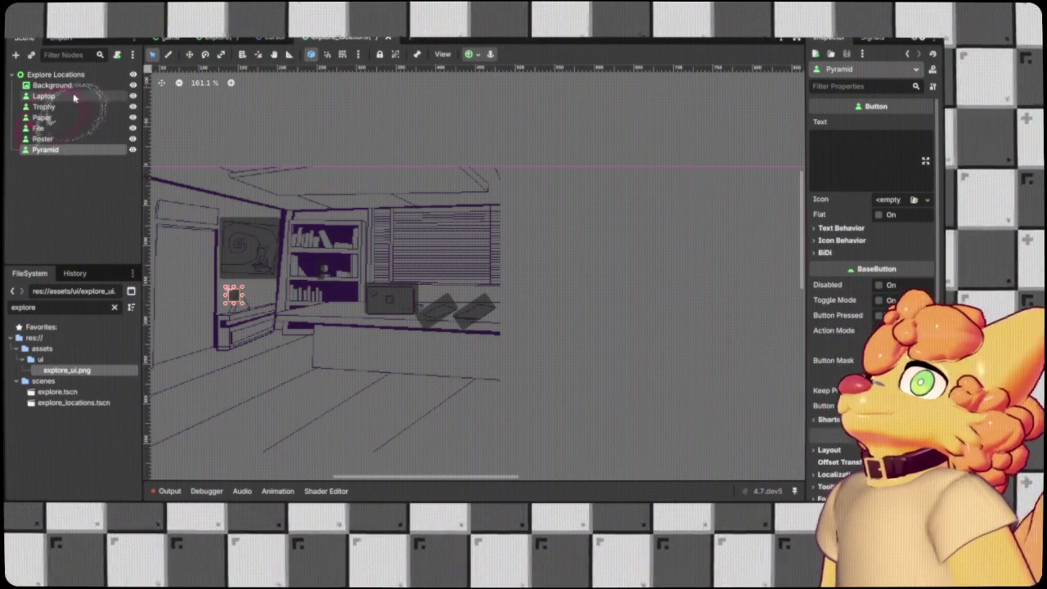
Nest the six location buttons, Laptop through Pyramid, under the background image node.
left_click(65, 97, "shift")
left_click_drag(65, 96, 69, 86)
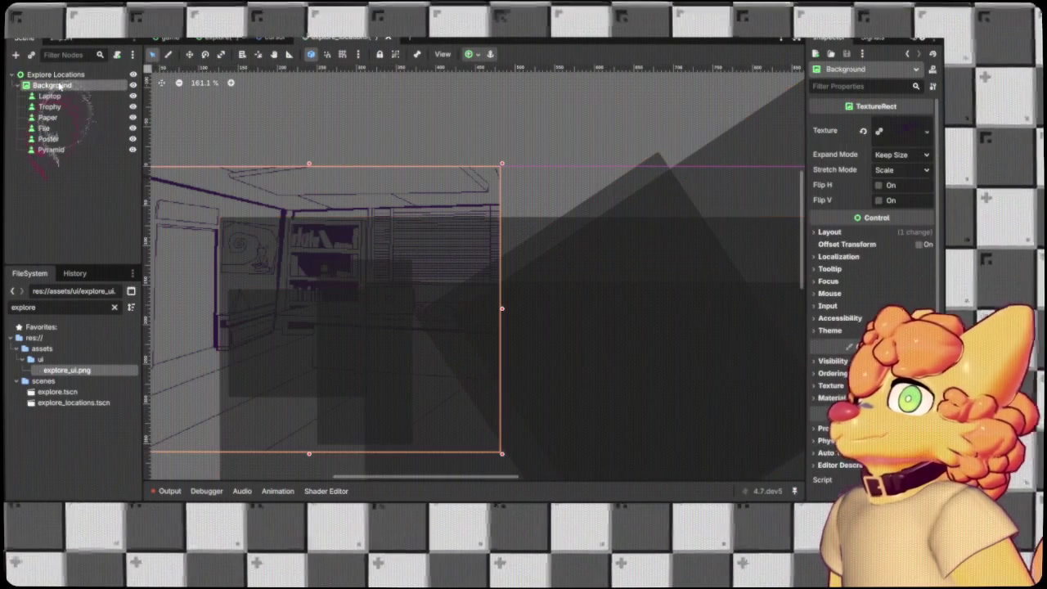
scroll(364, 269, "down", 5)
scroll(354, 267, "down", 1)
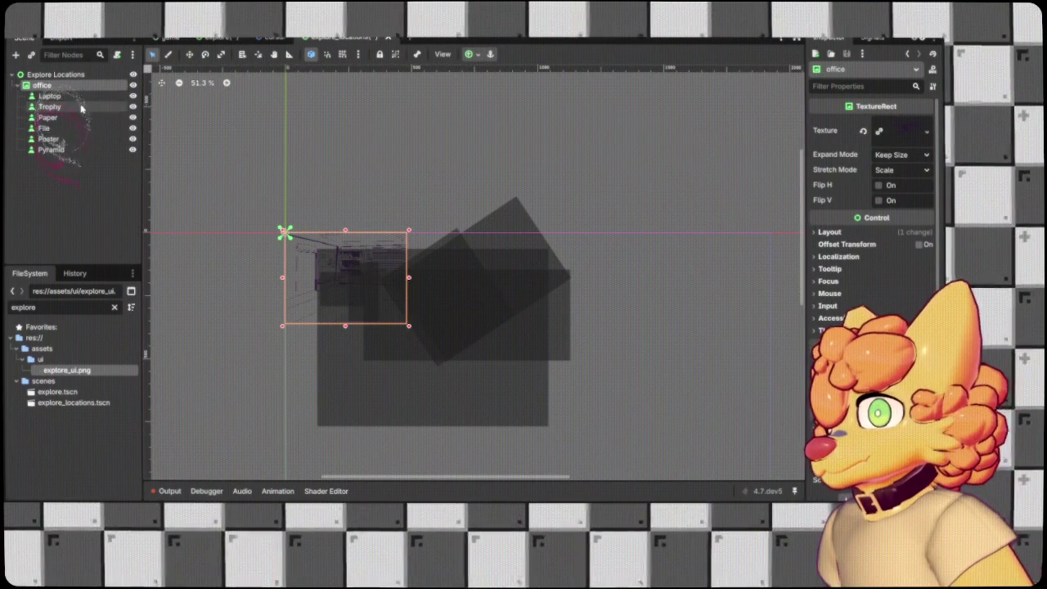
Reselect the six buttons, try Move mode and inspect their layout settings.
left_click(51, 96)
left_click(75, 151, "shift")
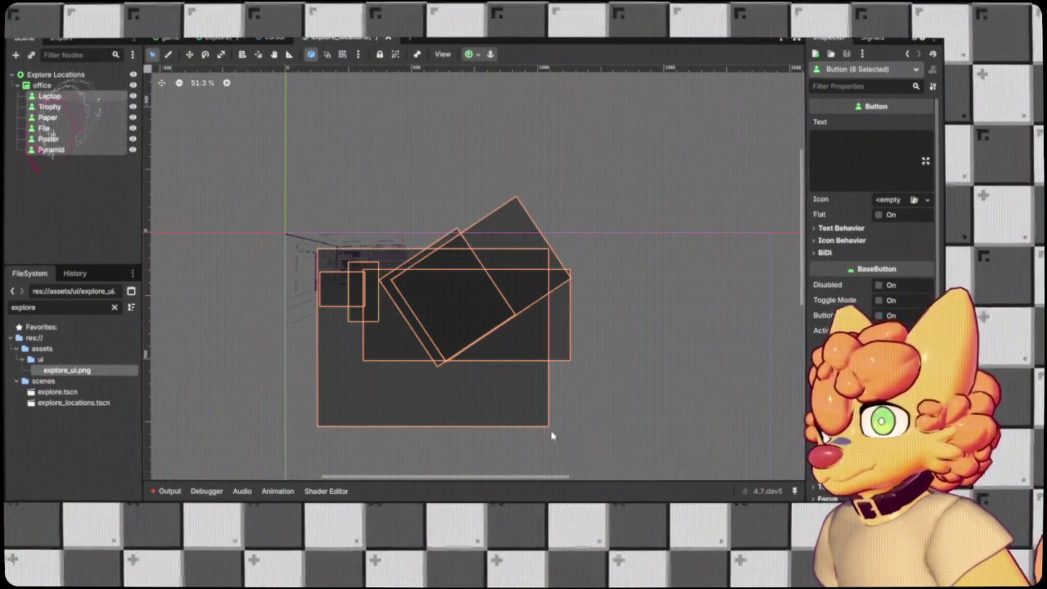
scroll(561, 439, "down", 9)
key("w")
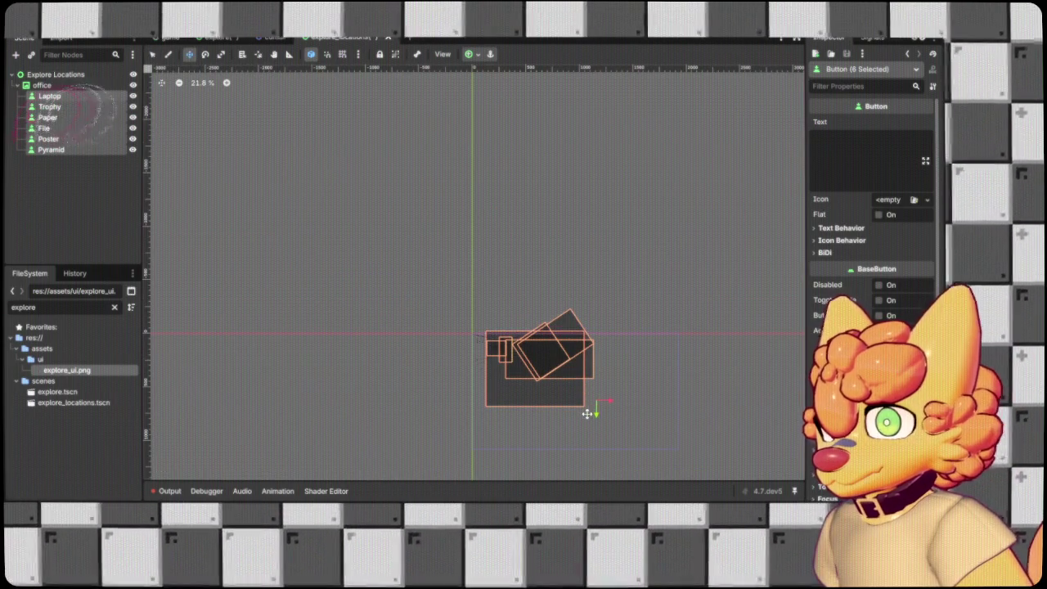
scroll(594, 415, "up", 2)
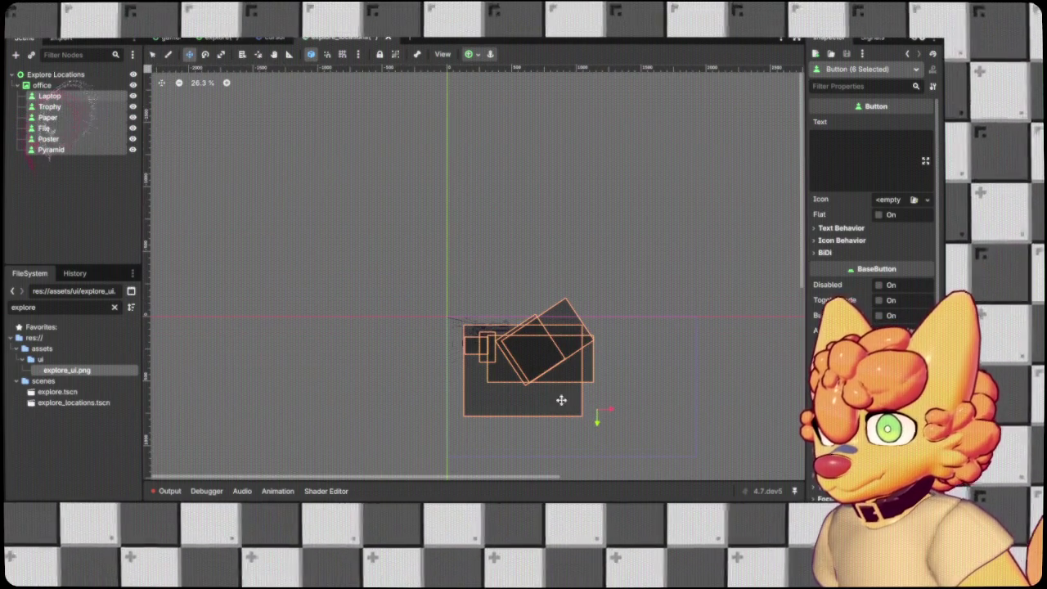
scroll(548, 384, "up", 8)
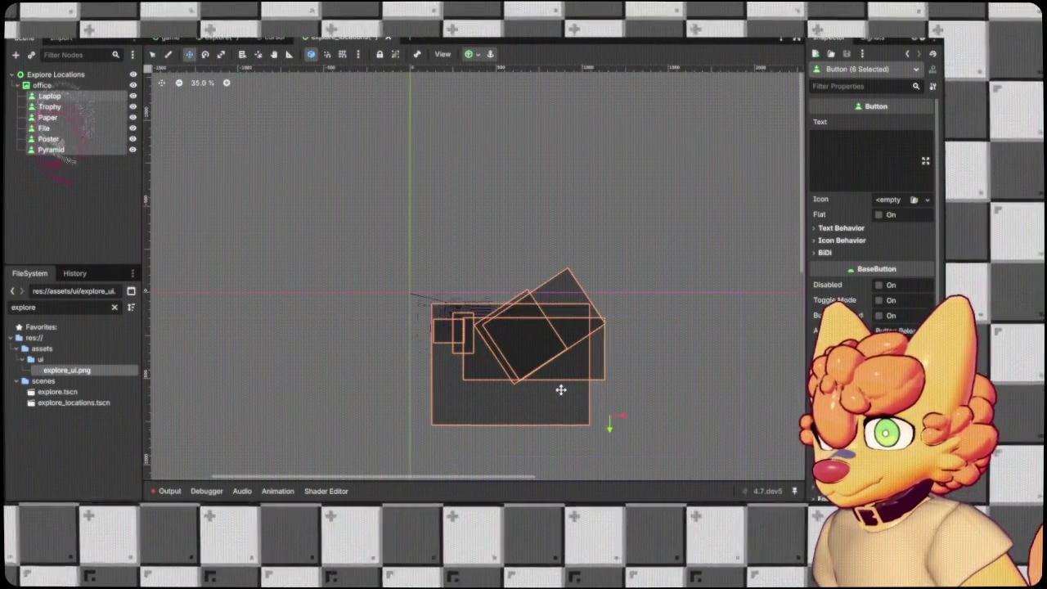
scroll(859, 287, "down", 5)
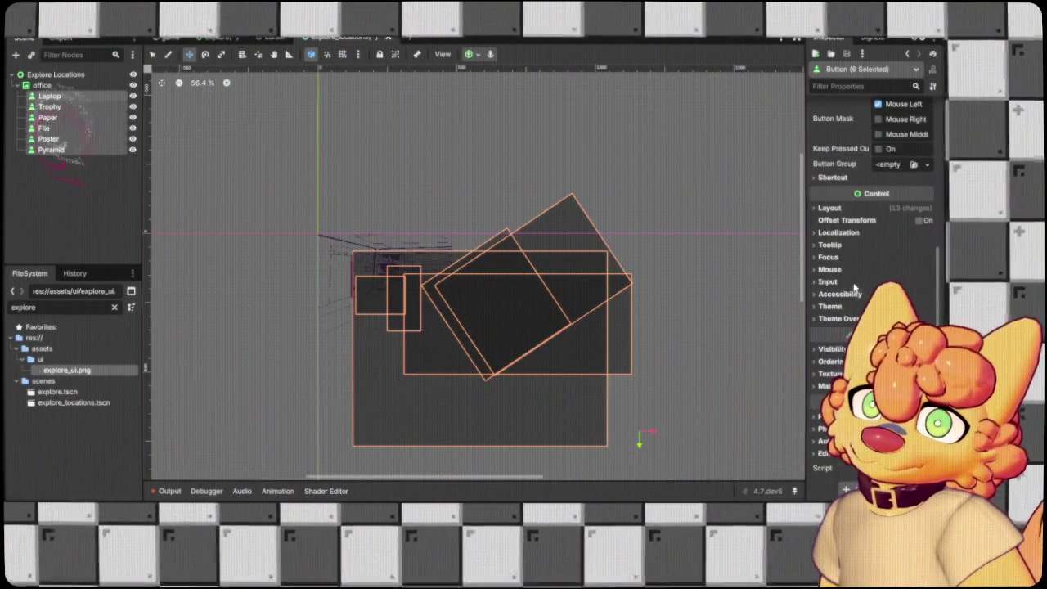
left_click(826, 210)
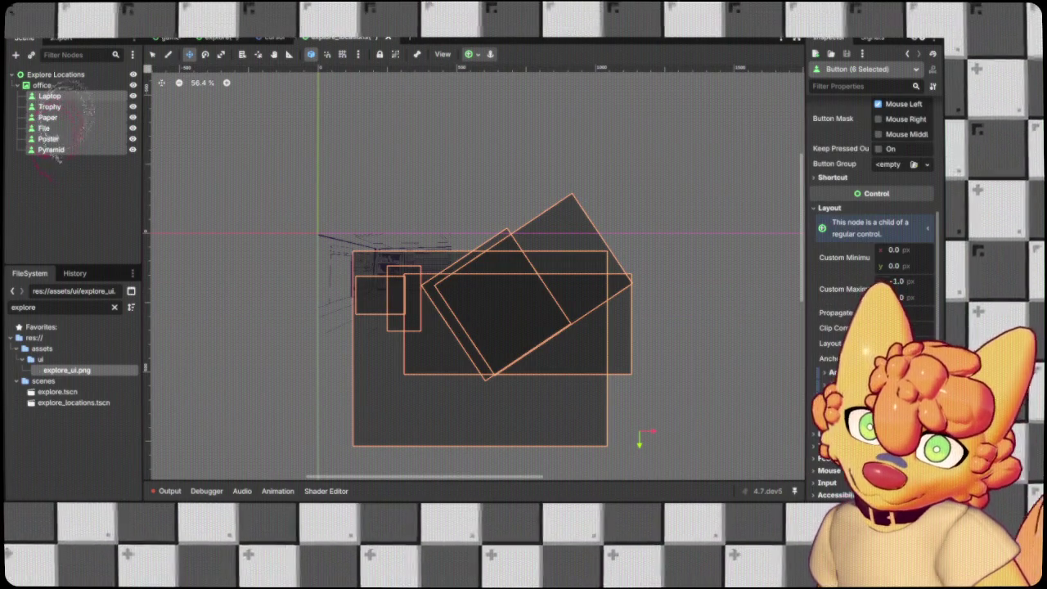
left_click(495, 279)
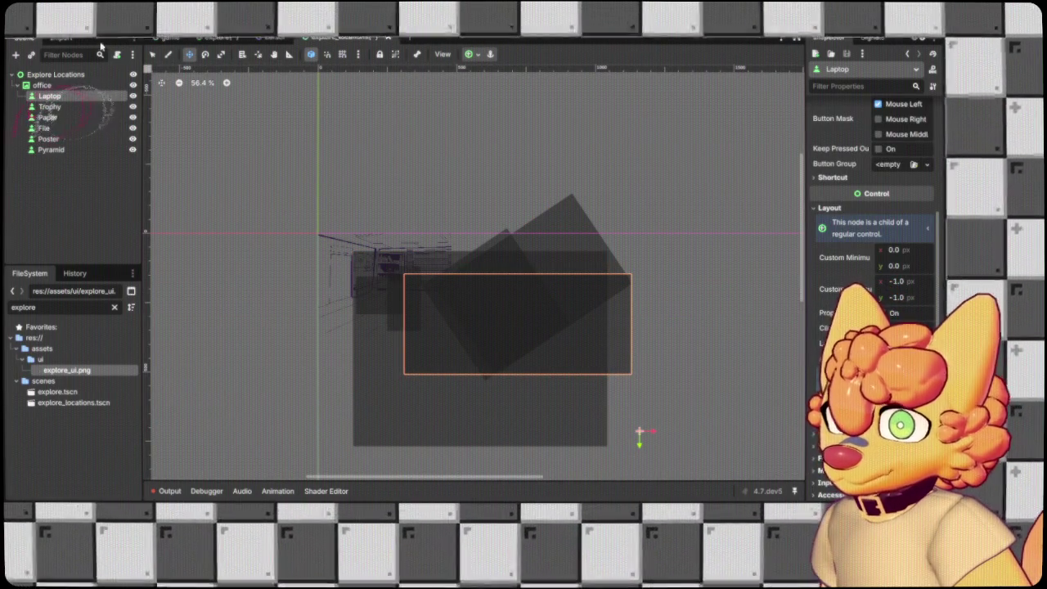
left_click(153, 55)
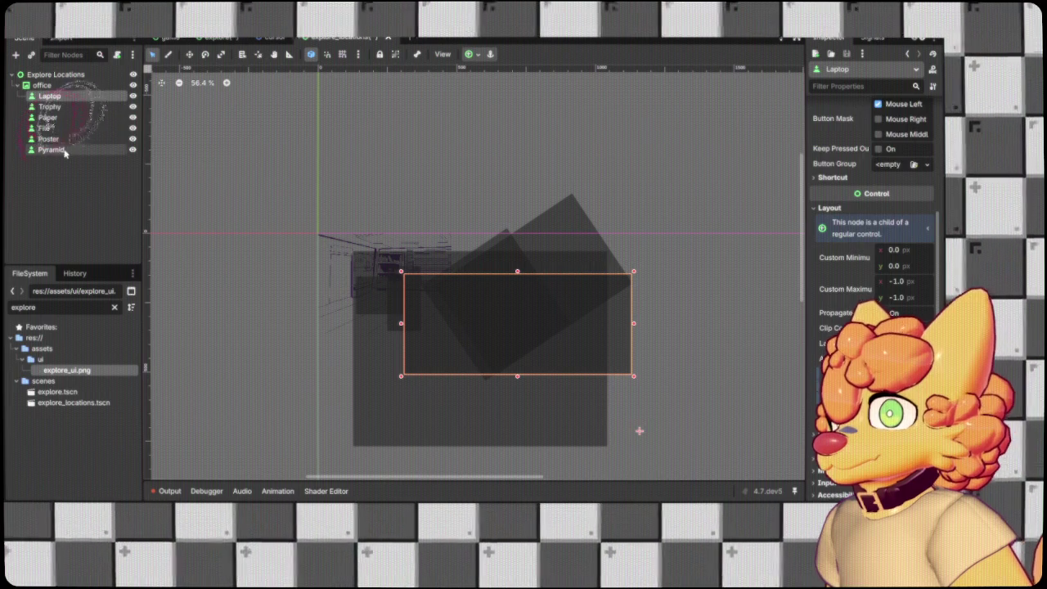
Shift all six location buttons together to the right.
left_click(67, 151, "shift")
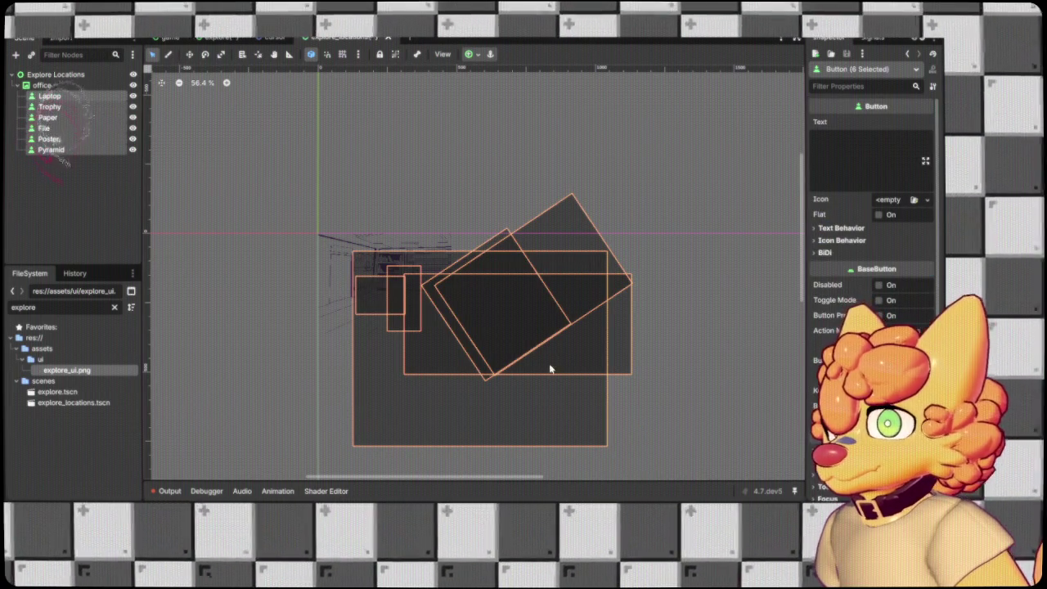
left_click_drag(605, 369, 552, 259)
mouse_move(533, 315)
left_mouse_down()
mouse_move(571, 324)
mouse_move(536, 322)
left_mouse_up()
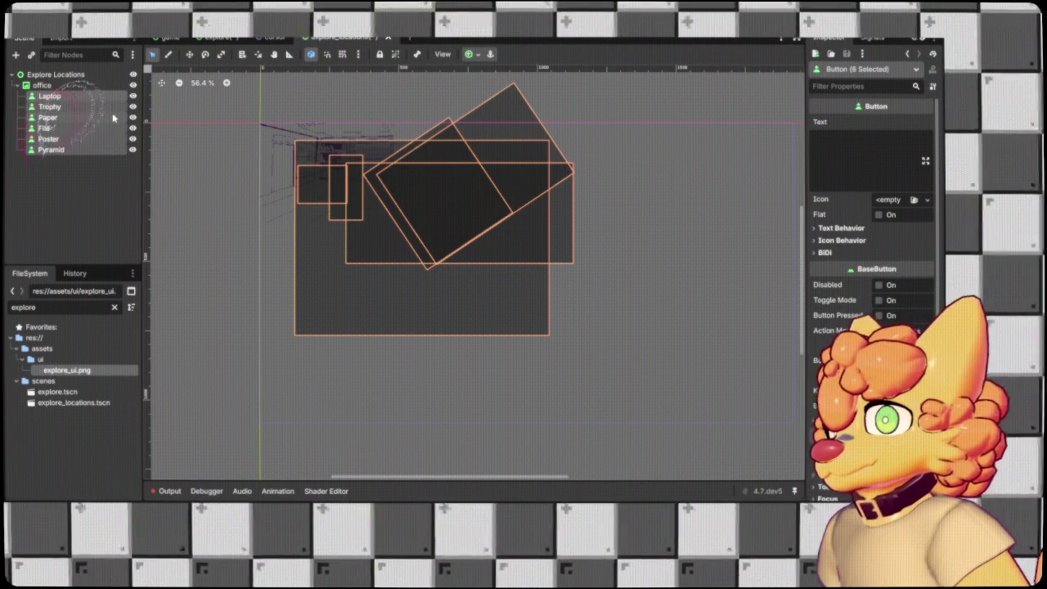
Shrink the Poster button onto the wall poster and fit the Pyramid button to the pyramid.
left_click(49, 138)
left_click(396, 263)
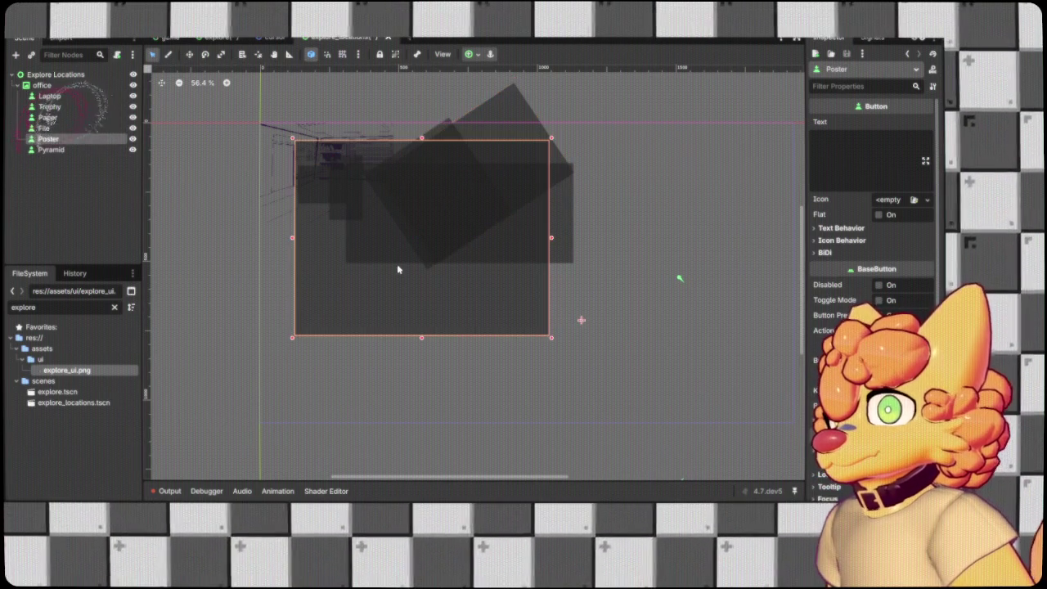
scroll(303, 204, "up", 2)
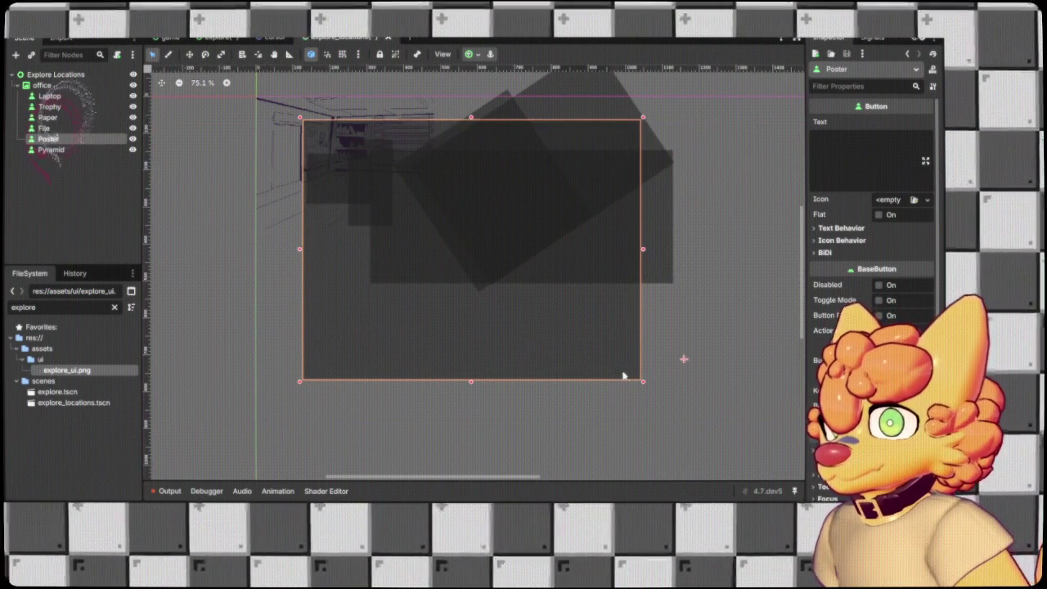
mouse_move(643, 382)
left_mouse_down()
mouse_move(338, 175)
mouse_move(335, 153)
left_mouse_up()
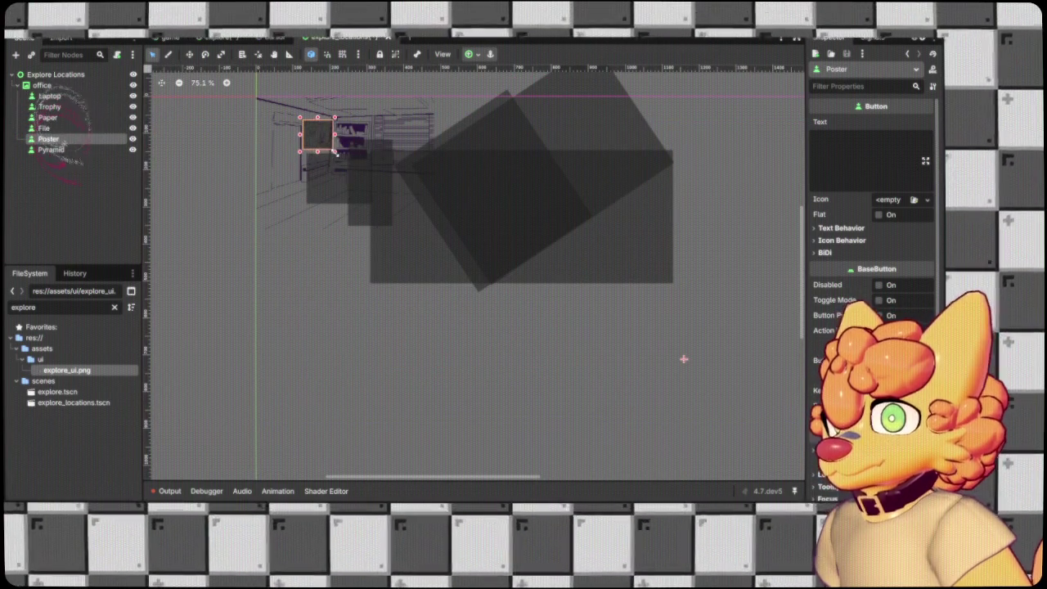
scroll(335, 157, "up", 5)
left_click(342, 194)
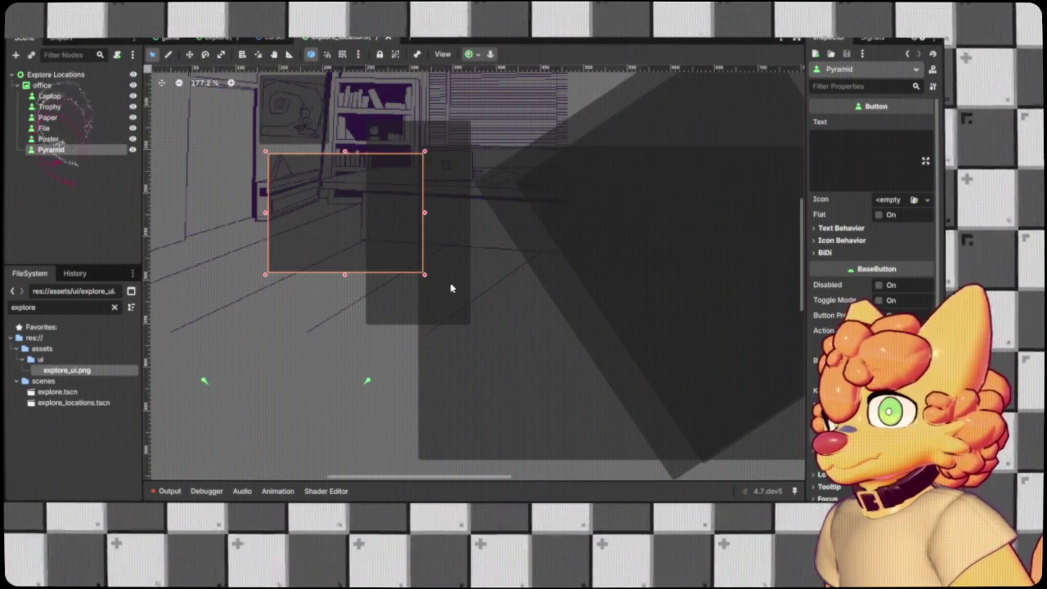
left_click_drag(425, 277, 300, 192)
scroll(300, 212, "down", 2)
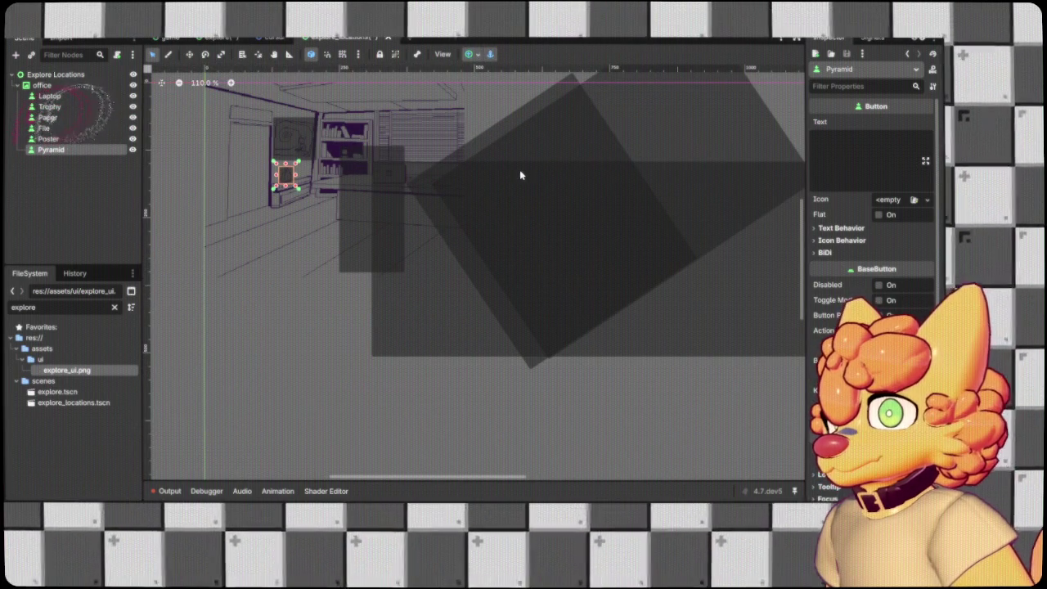
Shrink the Trophy button onto the trophy and the Laptop button to the laptop.
left_click(288, 137)
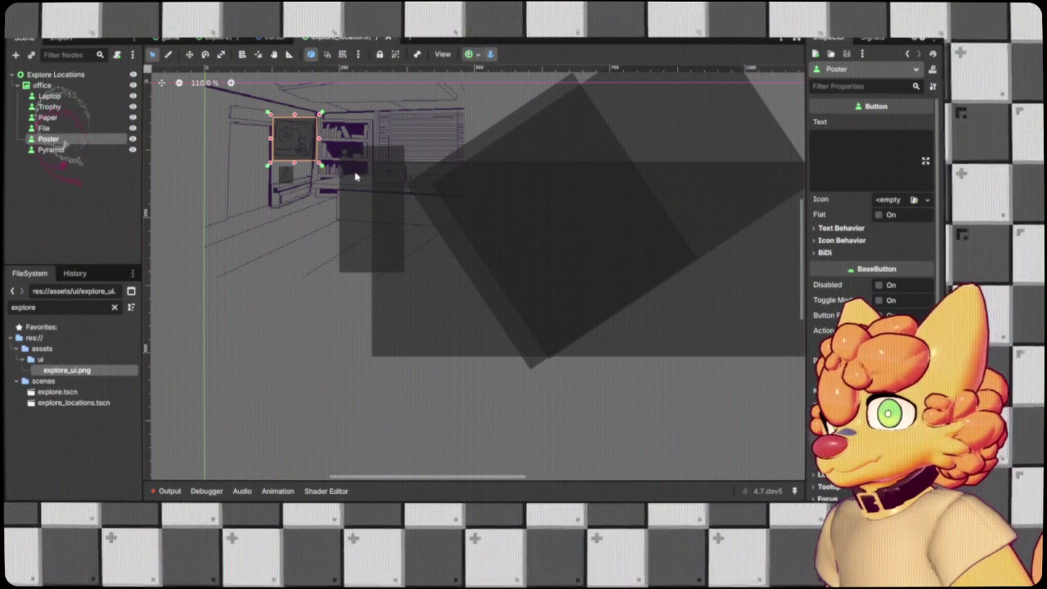
left_click(356, 176)
scroll(352, 184, "up", 3)
left_click_drag(448, 326, 362, 140)
left_click(531, 258)
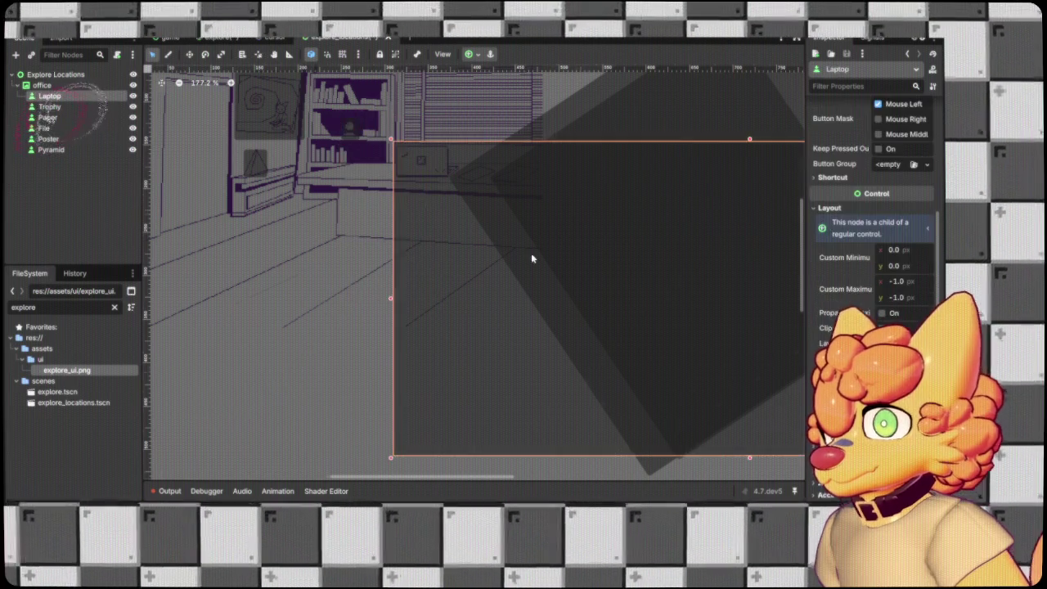
scroll(530, 259, "down", 3)
scroll(649, 316, "right", 5)
mouse_move(596, 319)
left_mouse_down()
mouse_move(384, 253)
mouse_move(179, 149)
mouse_move(188, 143)
left_mouse_up()
Shrink the File and Paper buttons, fitting Paper over the left desk paper.
left_click(290, 194)
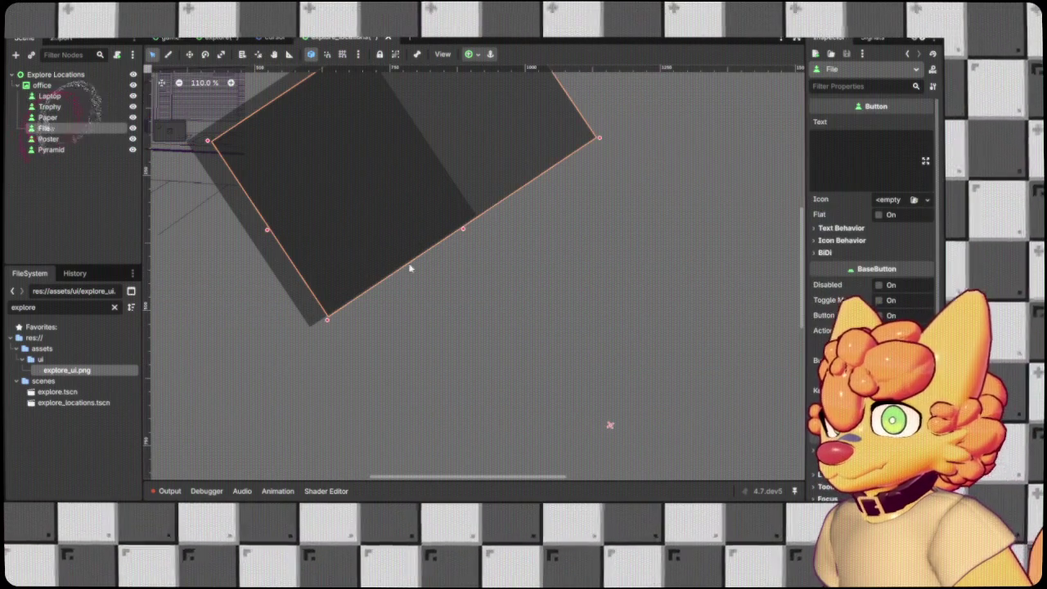
mouse_move(598, 146)
left_mouse_down()
mouse_move(315, 96)
mouse_move(246, 118)
mouse_move(252, 139)
left_mouse_up()
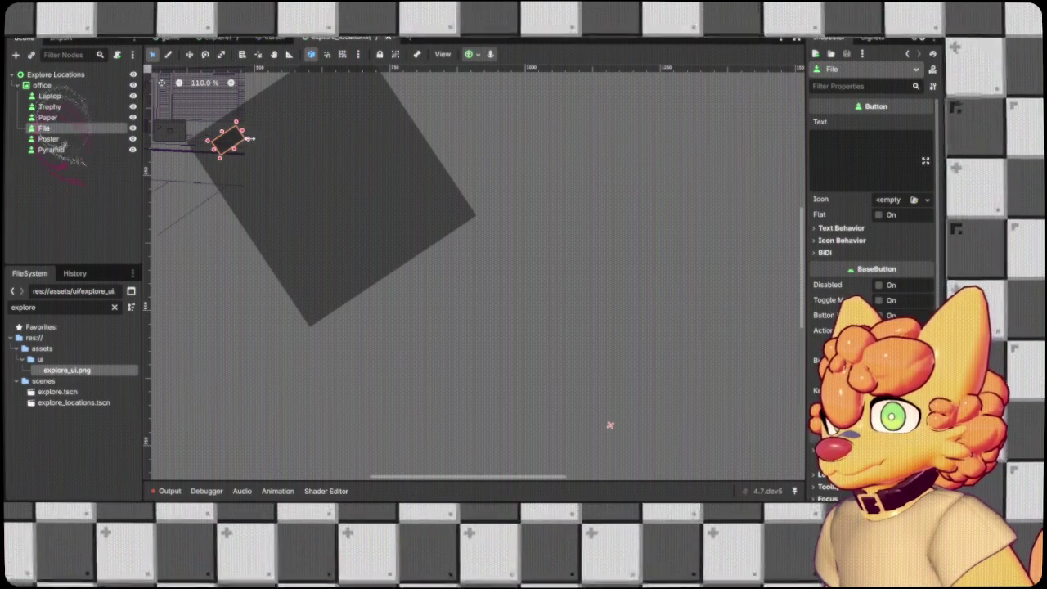
left_click(329, 175)
mouse_move(459, 234)
left_mouse_down()
mouse_move(467, 216)
mouse_move(228, 132)
mouse_move(219, 140)
left_mouse_up()
scroll(188, 131, "up", 10)
left_click_drag(323, 241, 340, 230)
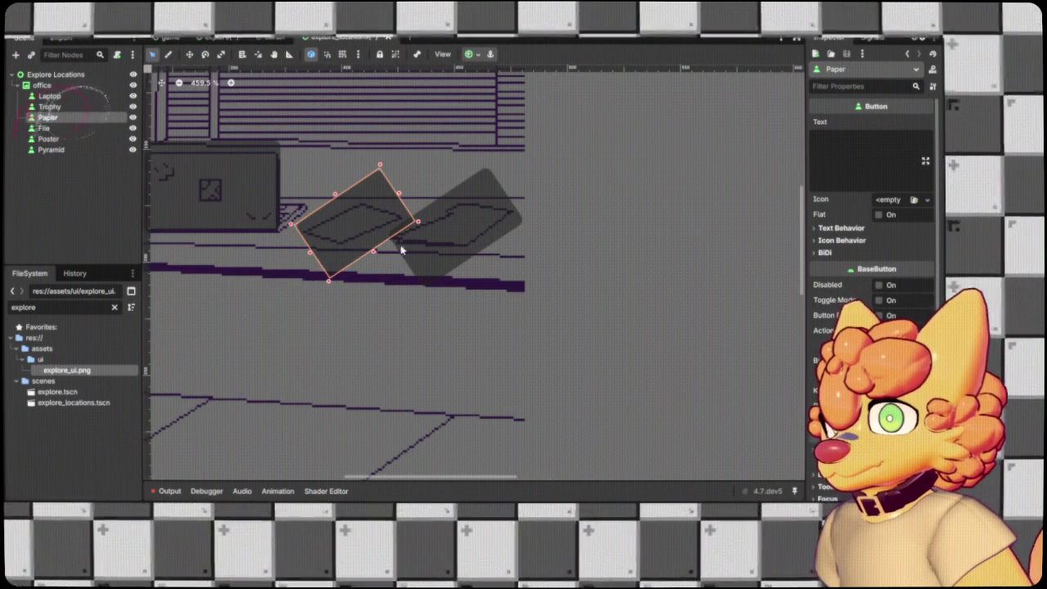
left_click_drag(417, 225, 406, 217)
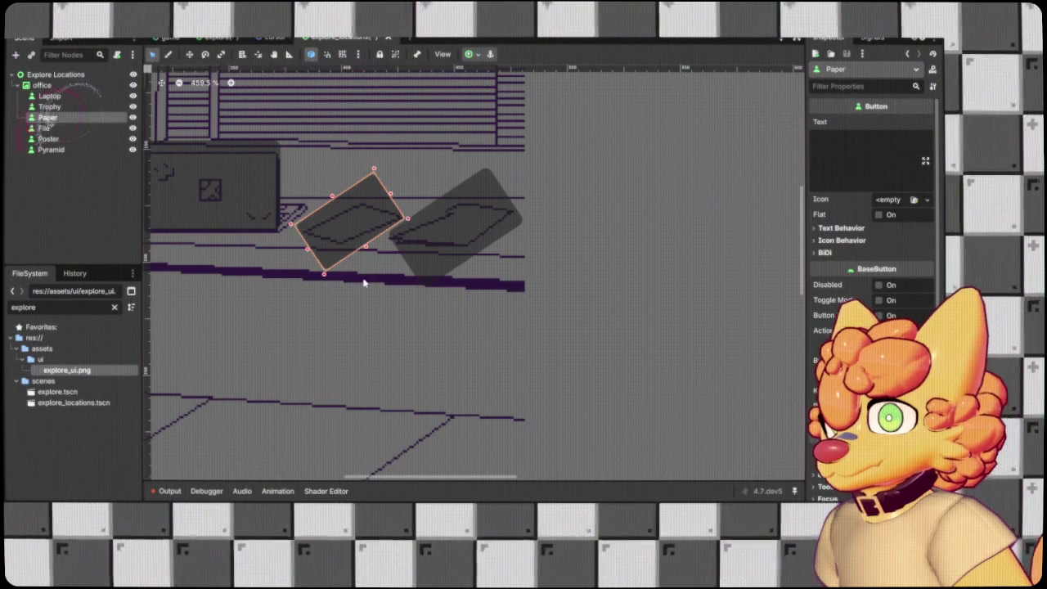
Widen the File button to cover its paper and check the Paper and Laptop fits.
left_click(364, 282)
left_click(433, 239)
left_click(397, 261)
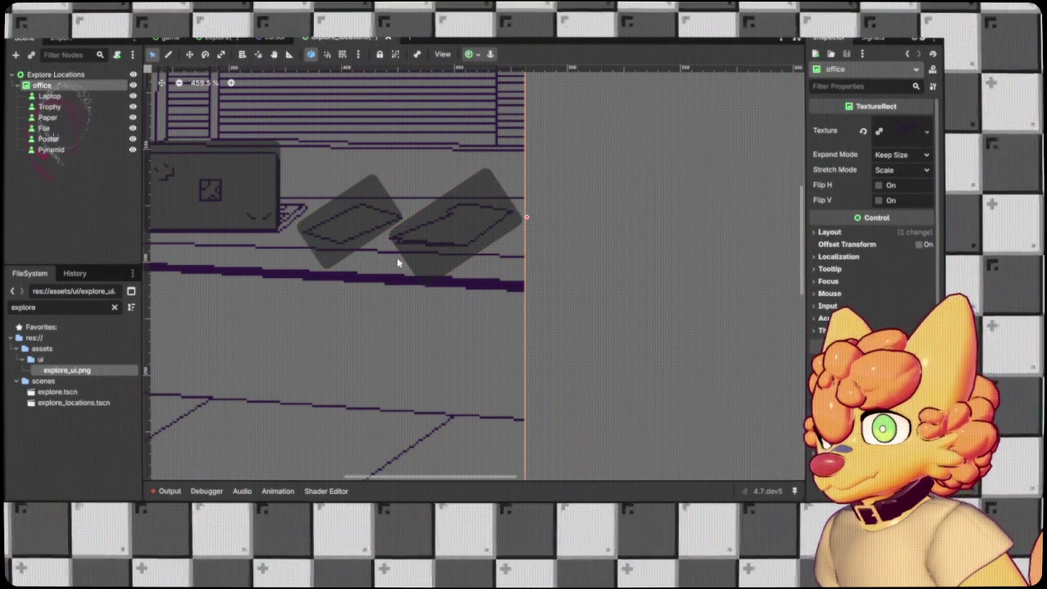
left_click(456, 234)
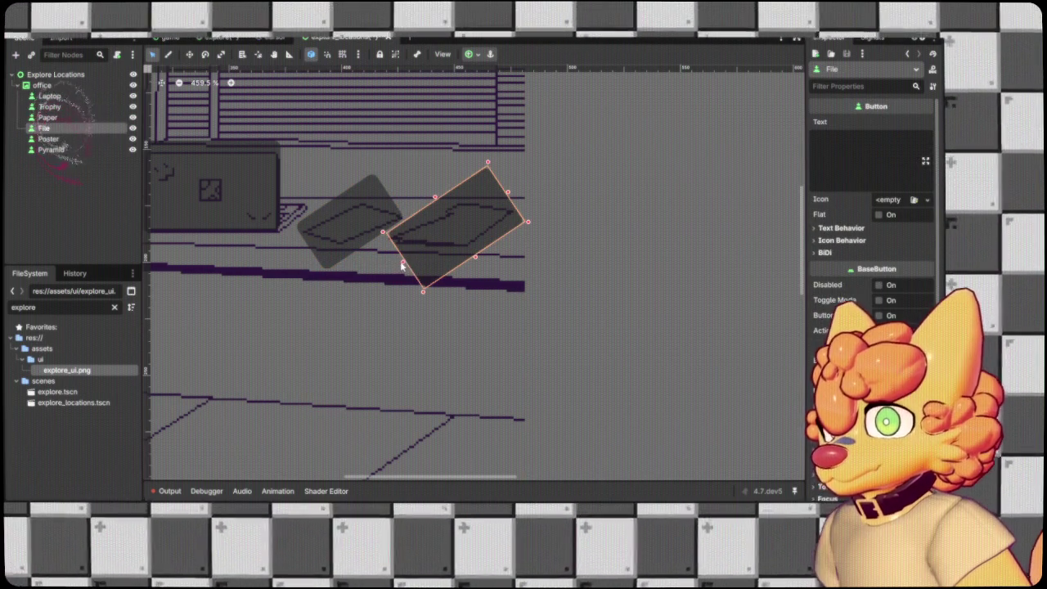
left_click_drag(401, 264, 398, 264)
left_click(595, 148)
left_click(484, 234)
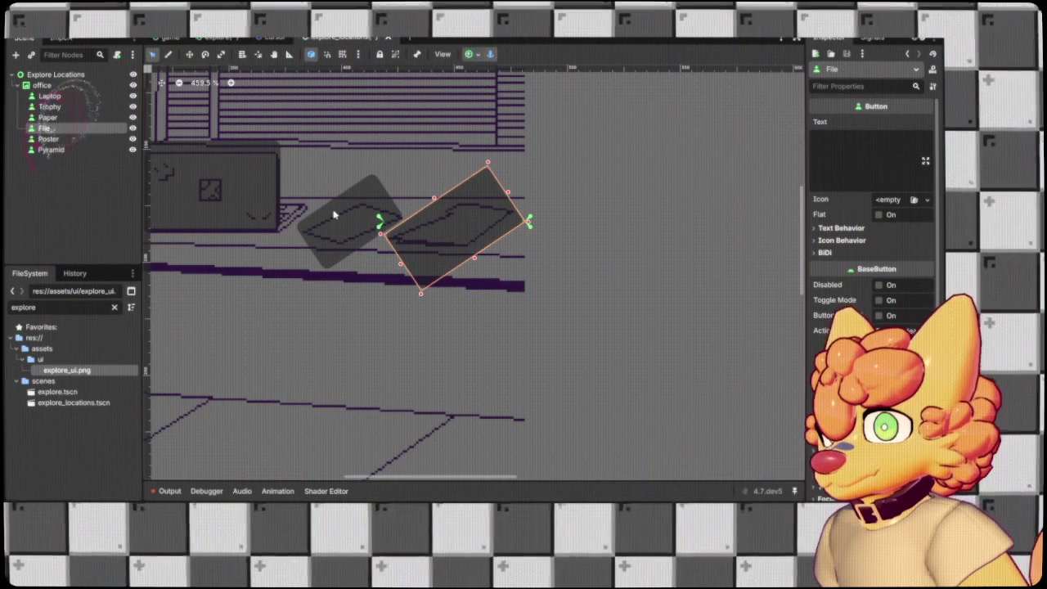
left_click(333, 231)
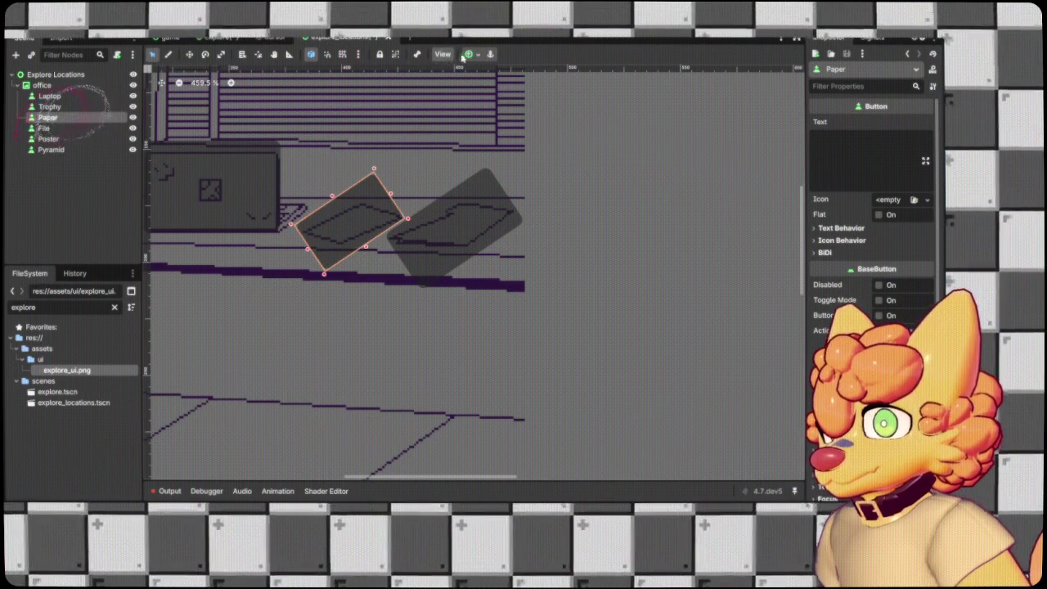
left_click(238, 174)
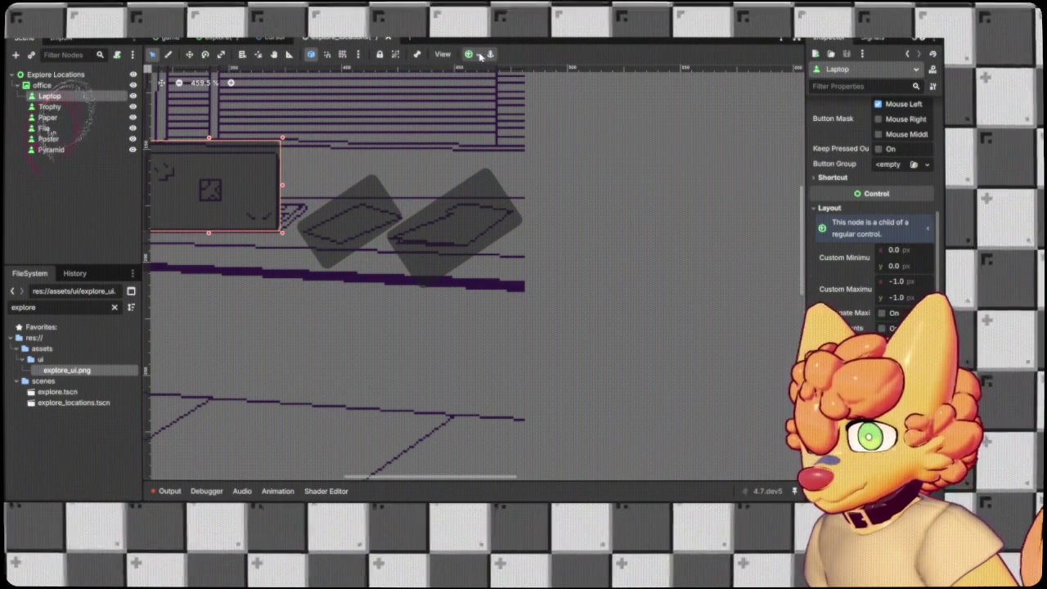
left_click(725, 243)
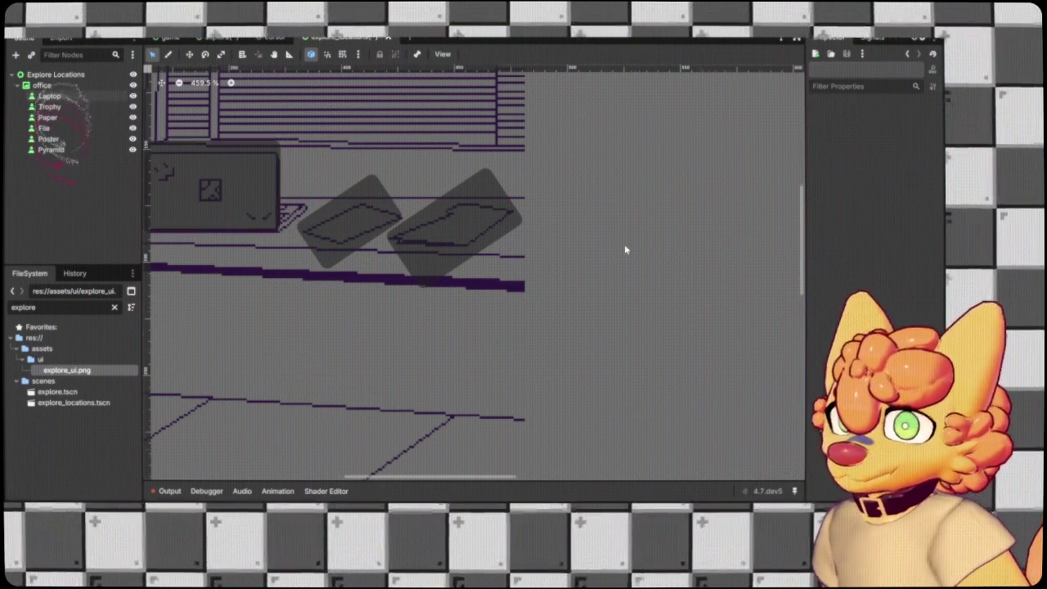
scroll(531, 262, "down", 3)
left_click(344, 175)
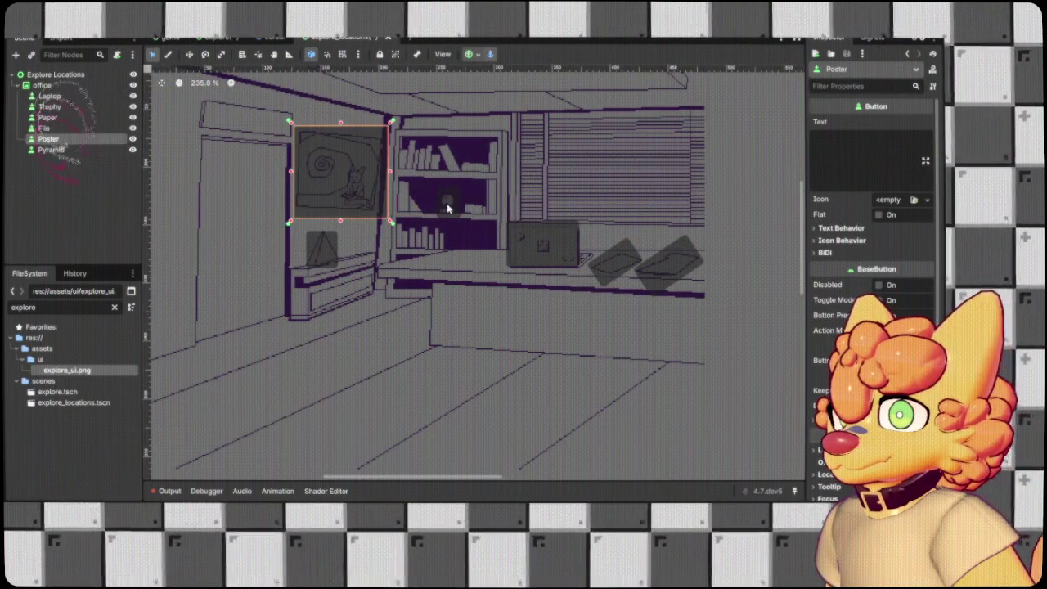
left_click(444, 206)
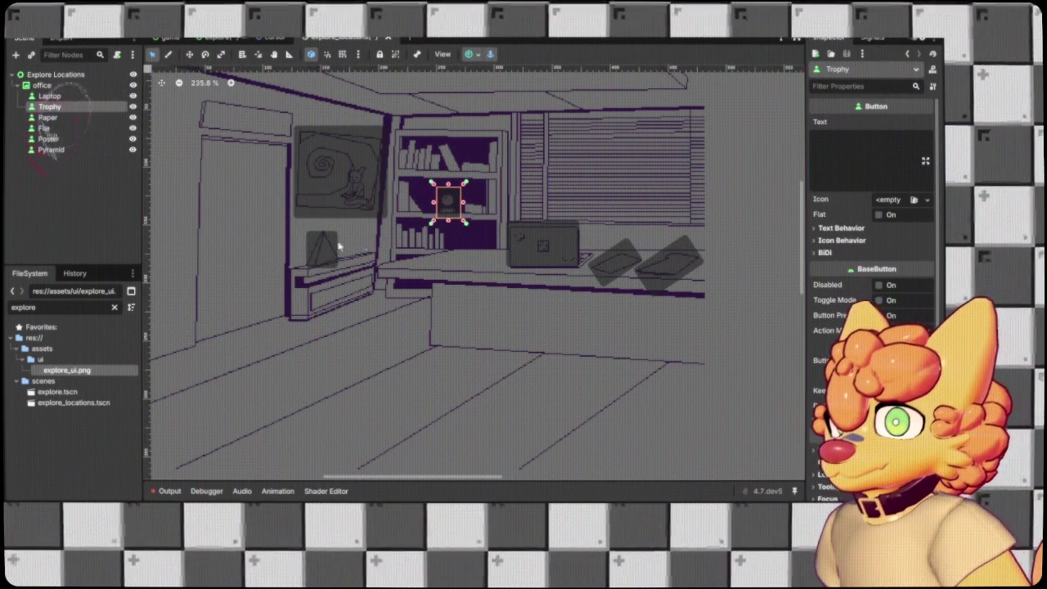
left_click(313, 253)
left_click(340, 198)
scroll(339, 209, "down", 3)
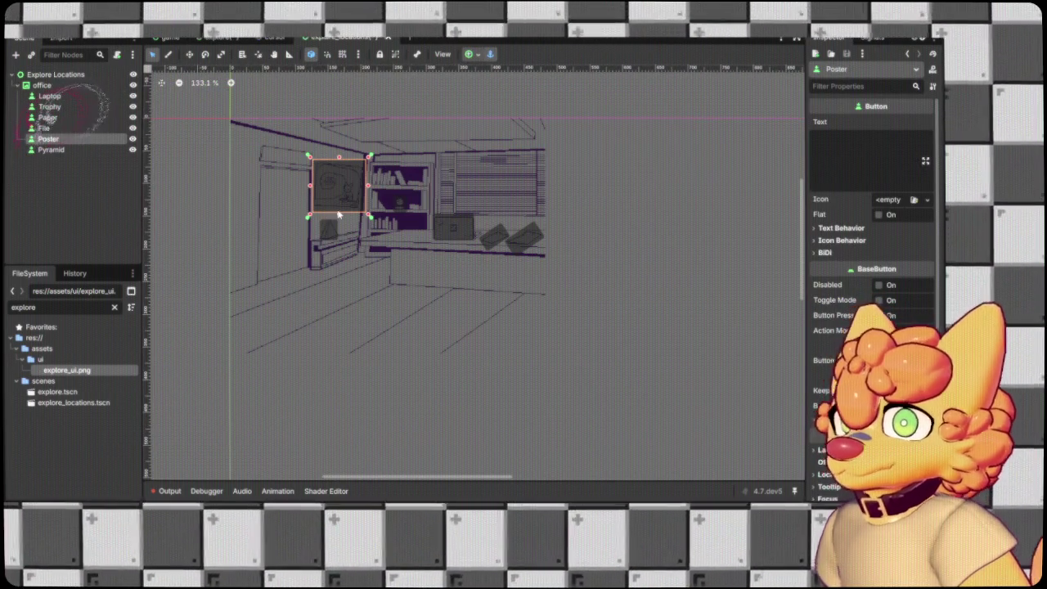
left_click(602, 257)
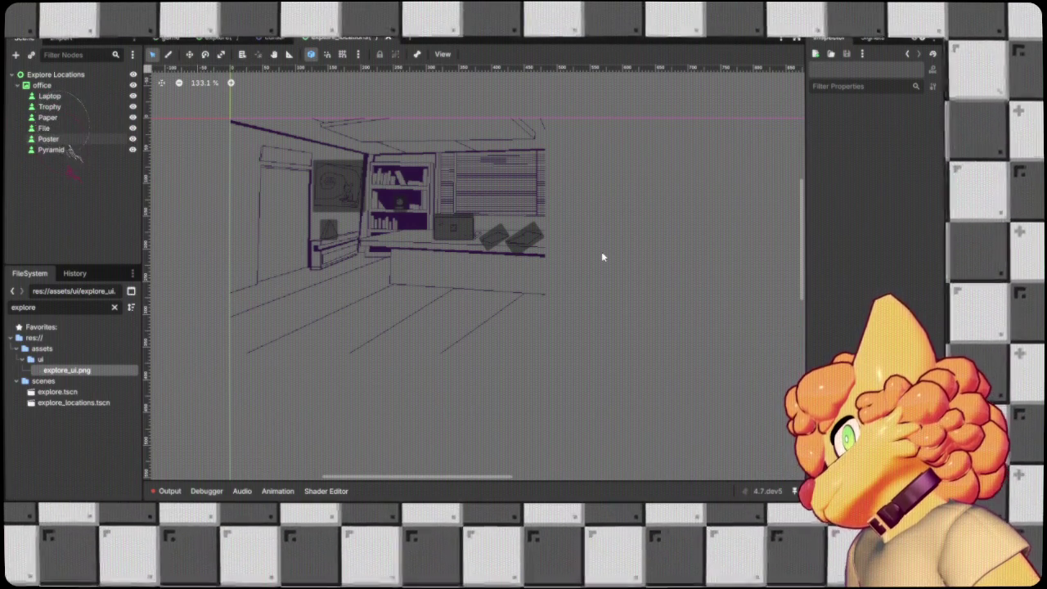
scroll(428, 156, "up", 4)
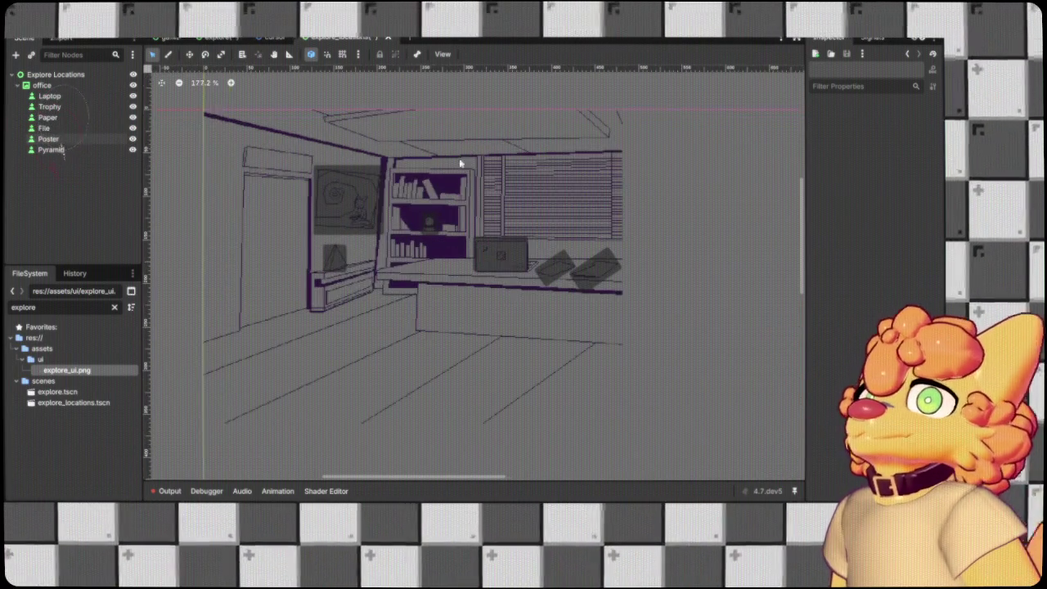
left_click(36, 85)
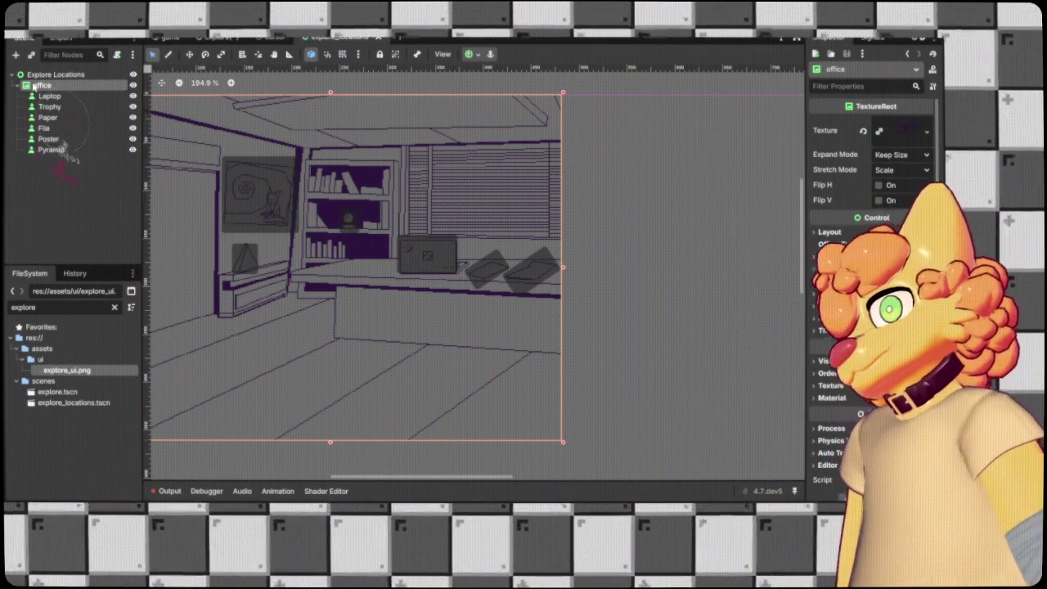
scroll(421, 187, "down", 5)
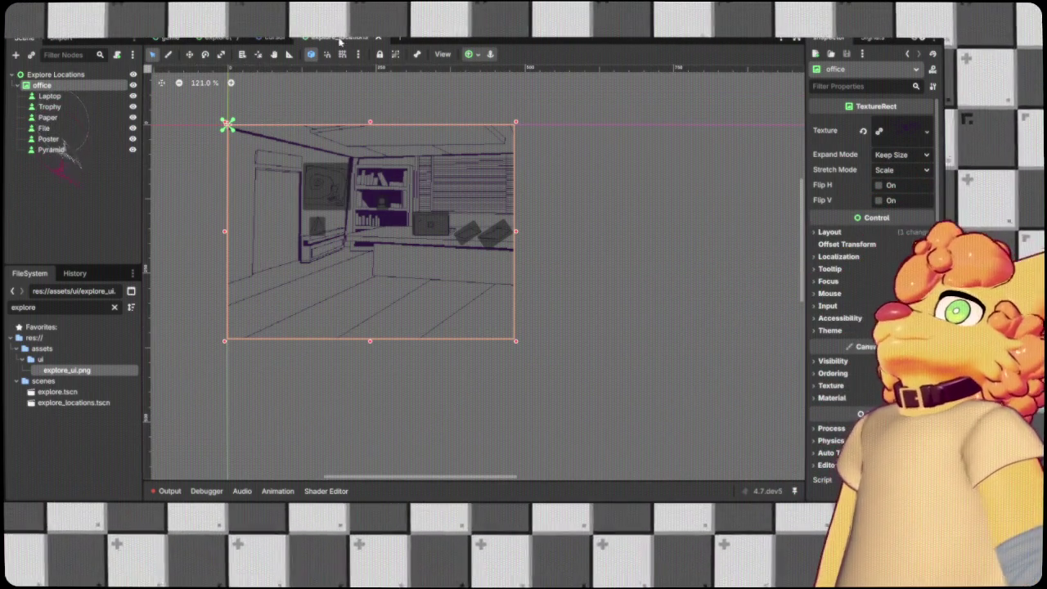
left_click(274, 36)
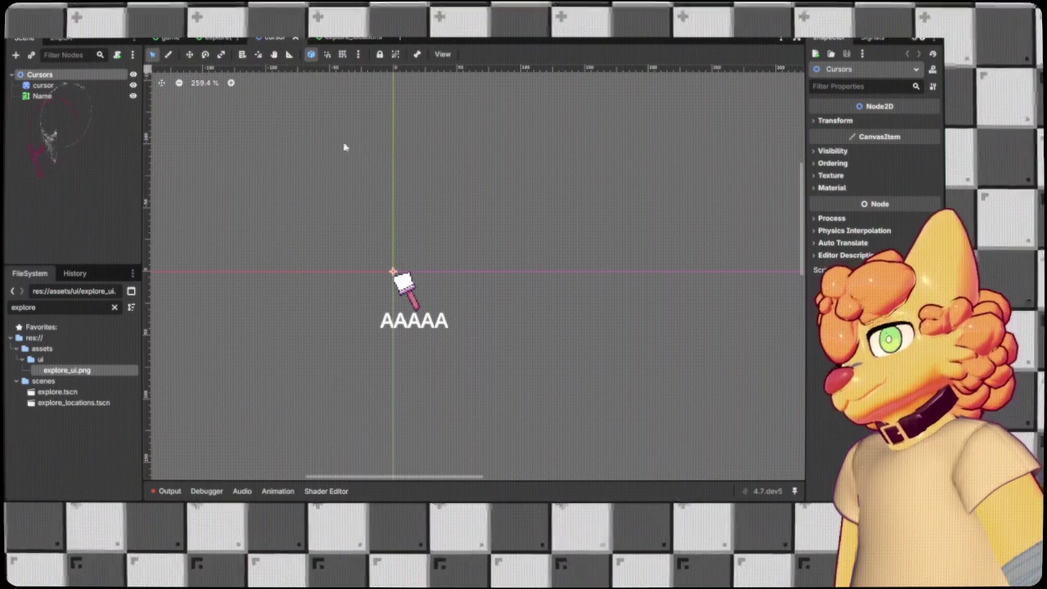
Switch to the explore scene, frame the room and side panels, and add a Button node.
key("ctrl+shift+Tab")
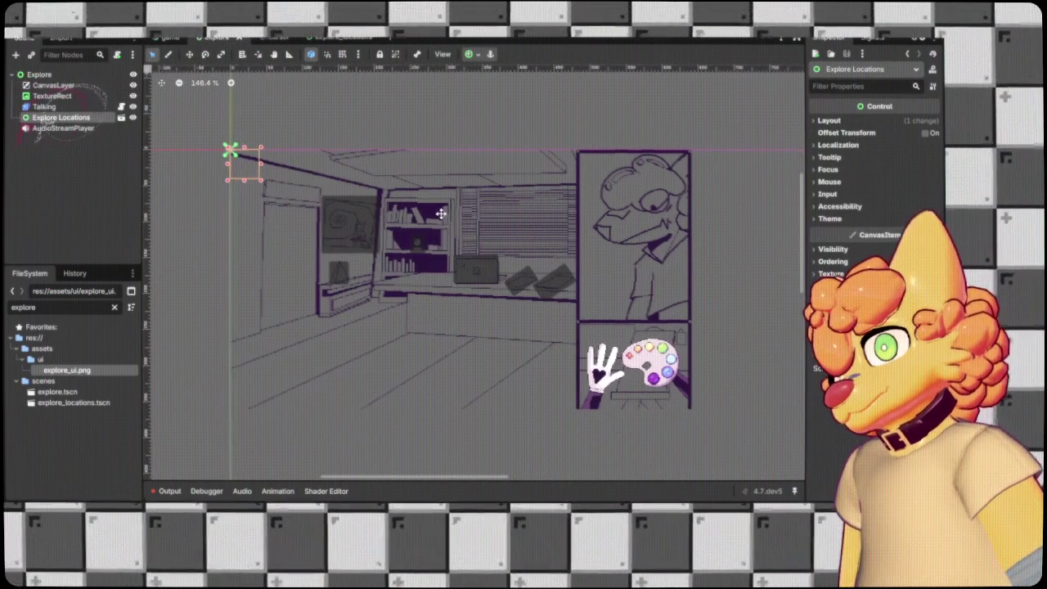
left_click(59, 108)
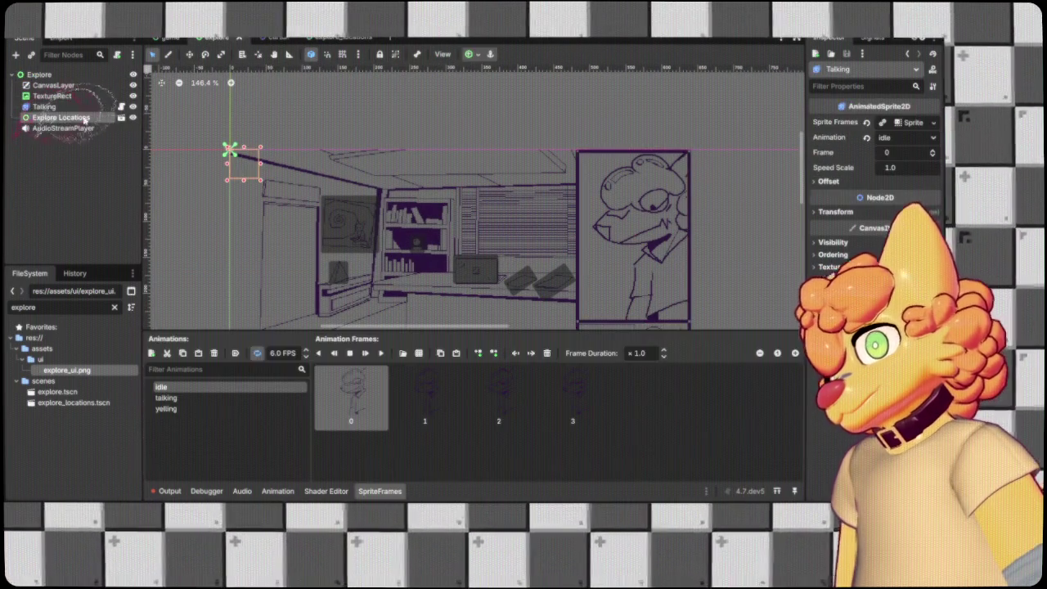
left_click(363, 110)
left_click_drag(369, 117, 319, 110)
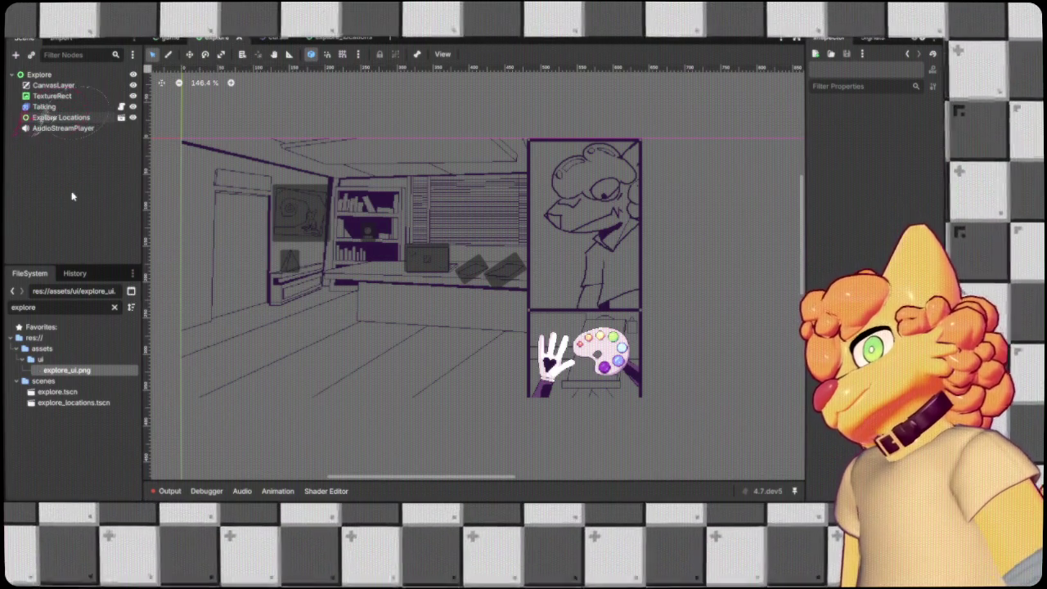
scroll(630, 343, "up", 4)
scroll(646, 391, "up", 1)
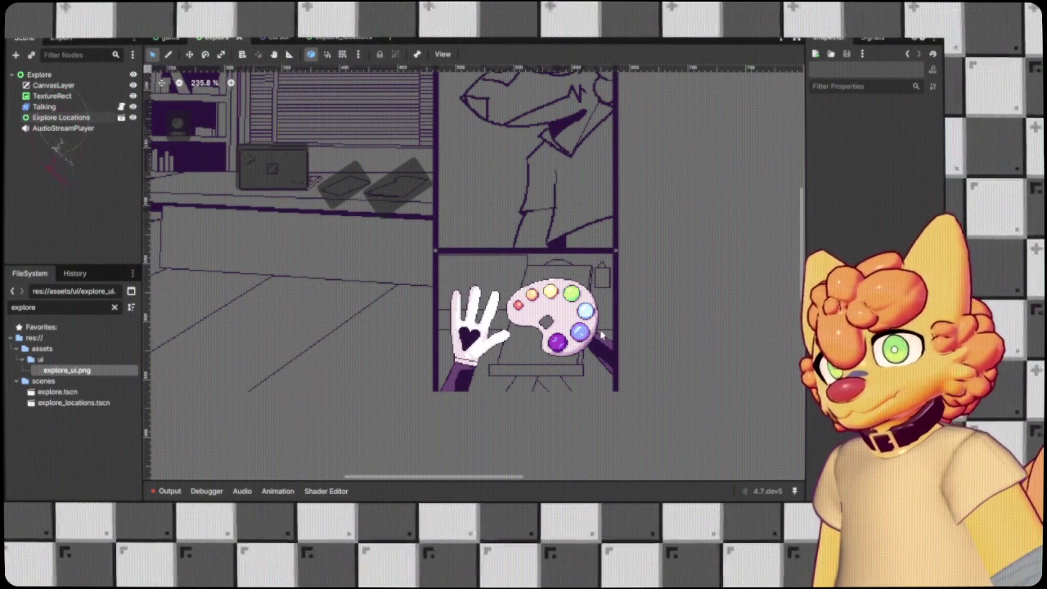
scroll(603, 334, "up", 6)
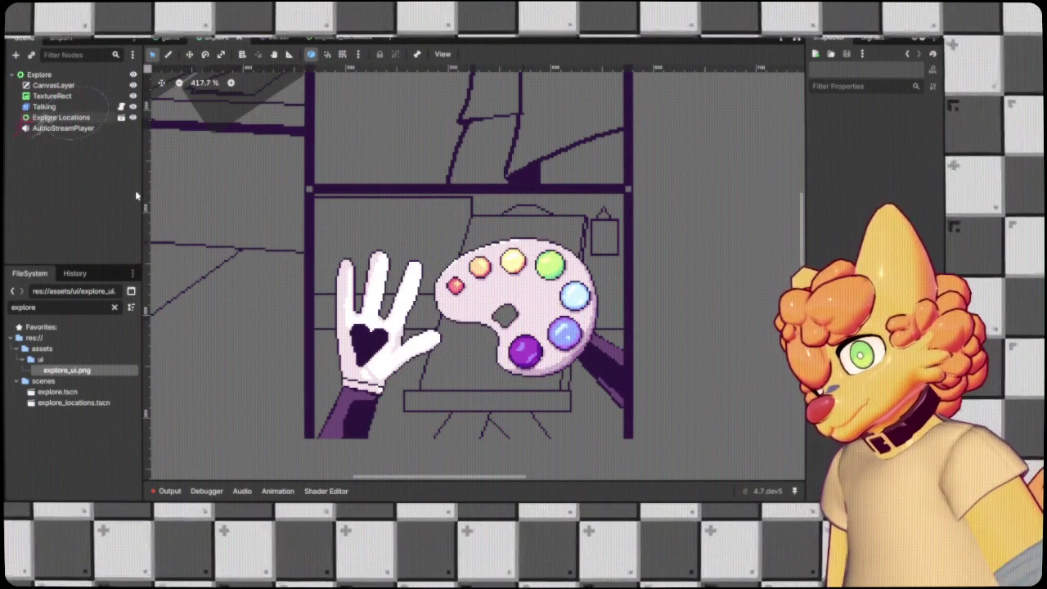
key("ctrl+v")
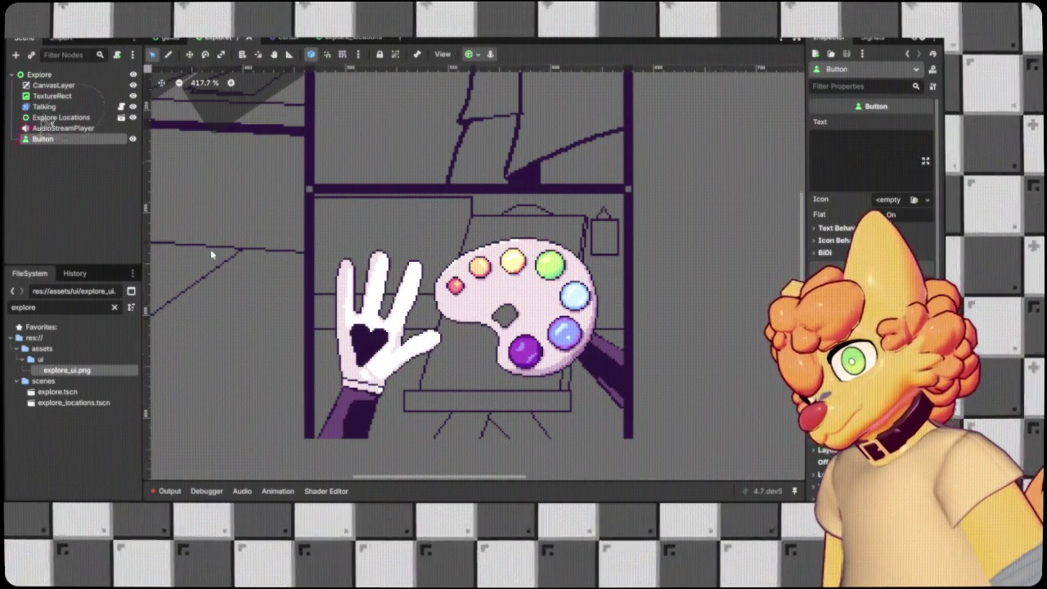
Wrap the new button in a Palette Control parent, leaving it at the top-left.
scroll(210, 249, "down", 12)
scroll(358, 207, "left", 5)
scroll(202, 131, "up", 5)
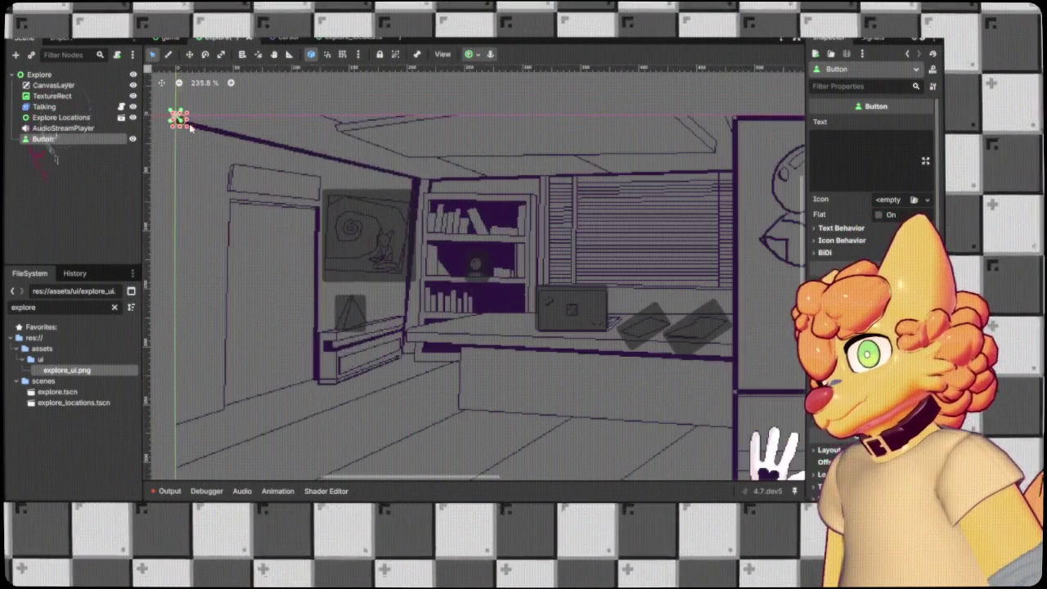
left_click(179, 123)
key("ctrl+z")
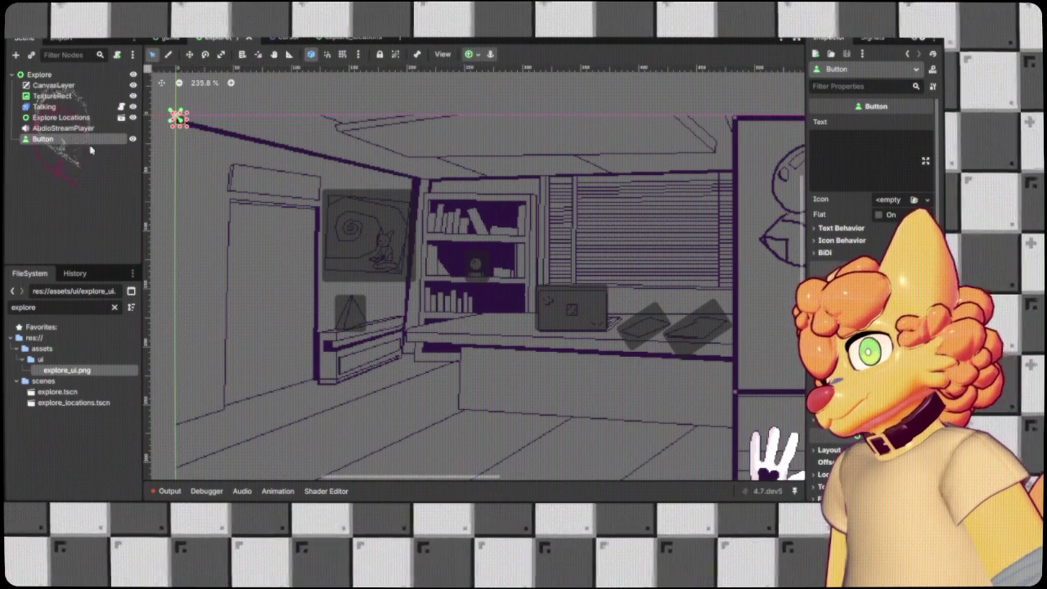
key("ctrl+shift+z")
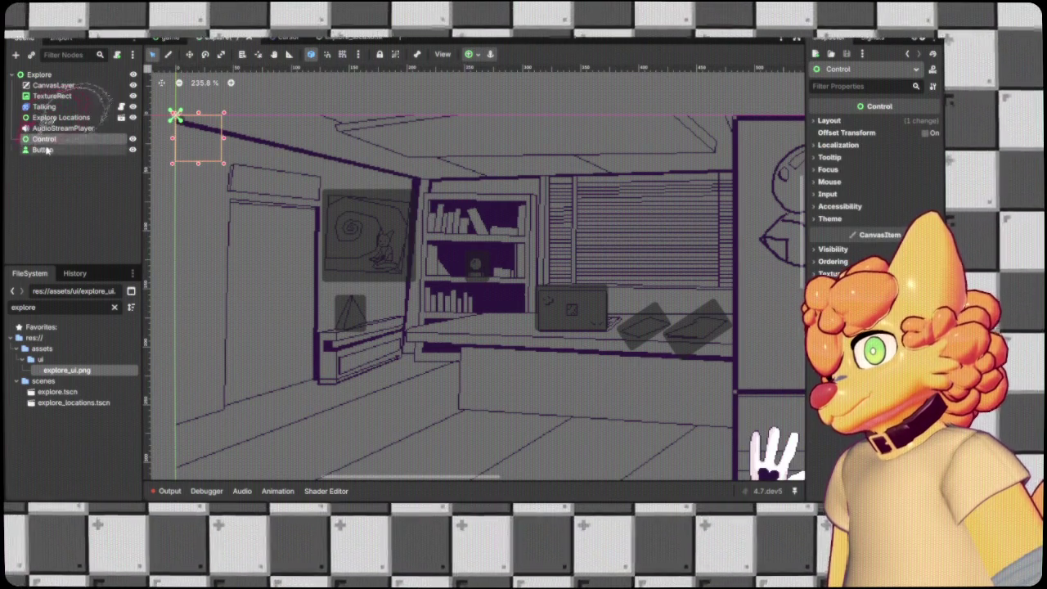
left_click(47, 150)
left_click(51, 139)
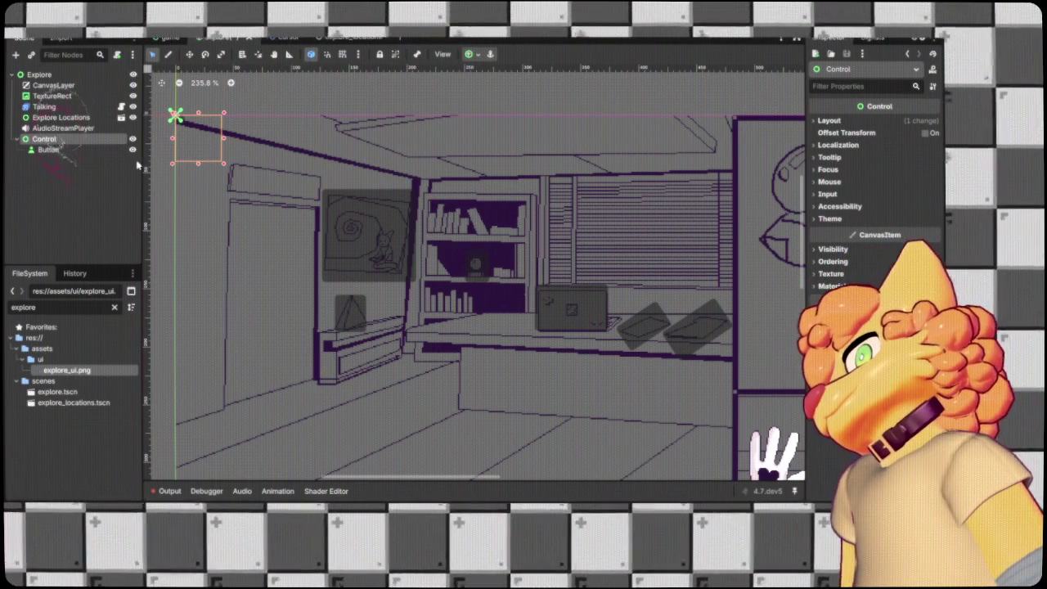
type("Palette")
mouse_move(209, 142)
left_mouse_down()
mouse_move(478, 273)
mouse_move(408, 206)
left_mouse_up()
key("Escape")
Move the palette's button onto the dark red paint dot and enlarge it to cover the dot.
left_click(176, 117)
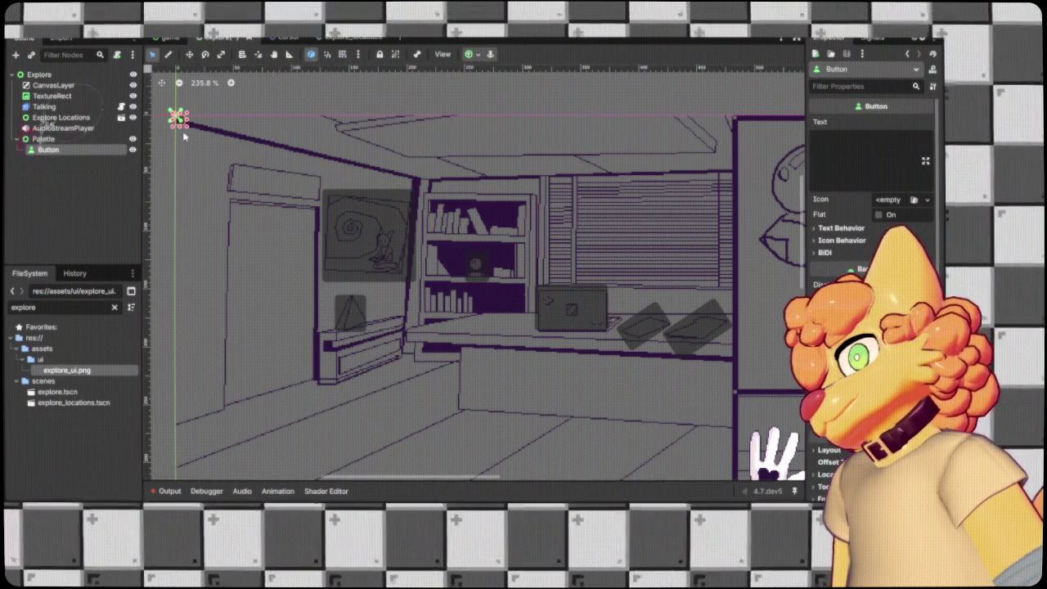
scroll(179, 129, "up", 2)
mouse_move(182, 119)
left_mouse_down()
mouse_move(495, 306)
mouse_move(712, 386)
mouse_move(678, 374)
left_mouse_up()
scroll(495, 307, "right", 5)
scroll(495, 307, "down", 2)
scroll(678, 374, "up", 5)
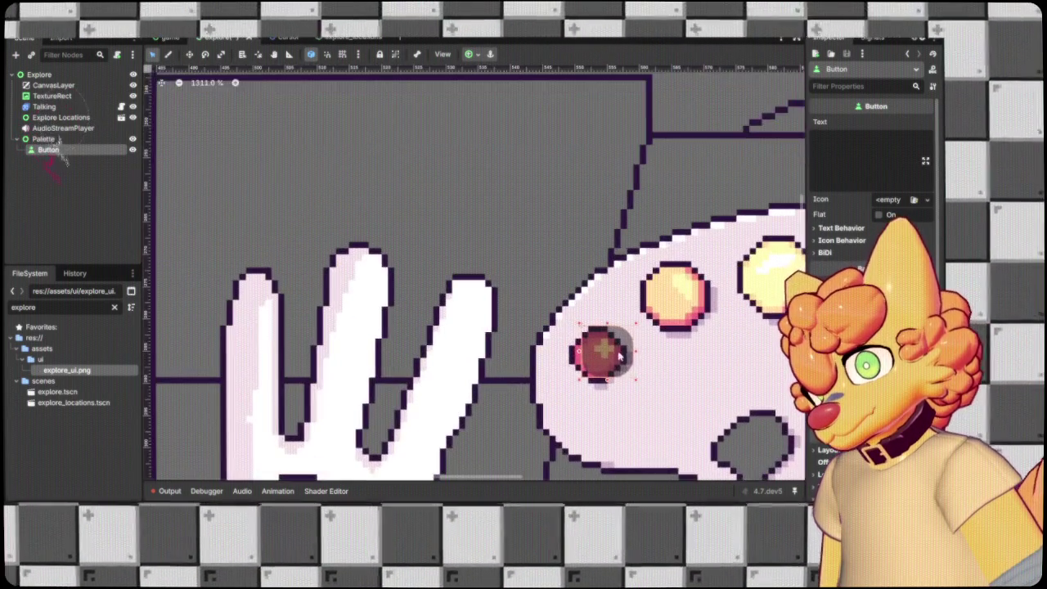
left_click_drag(600, 351, 604, 348)
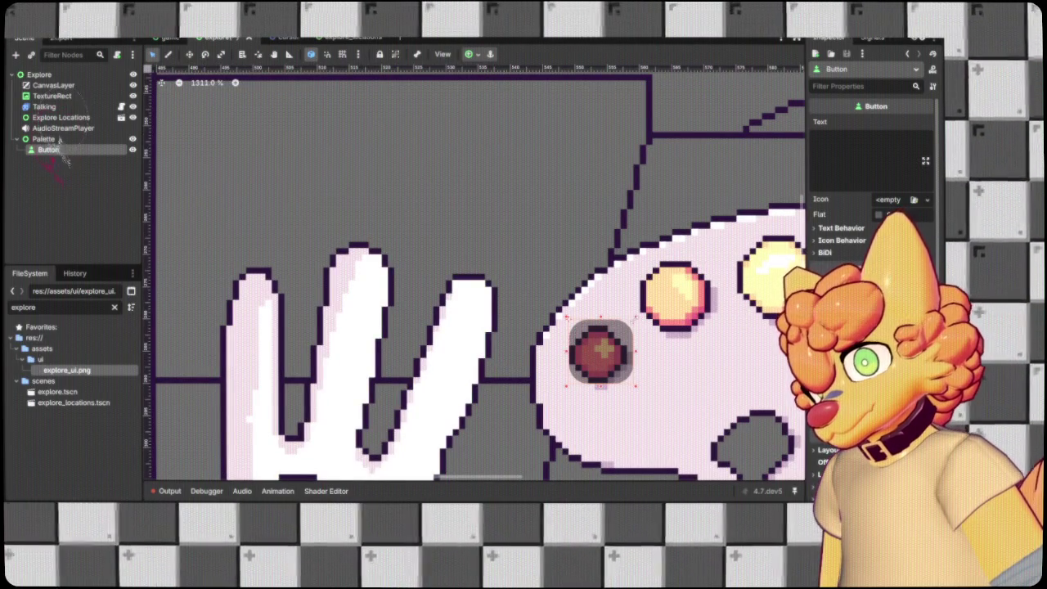
left_click_drag(567, 391, 559, 393)
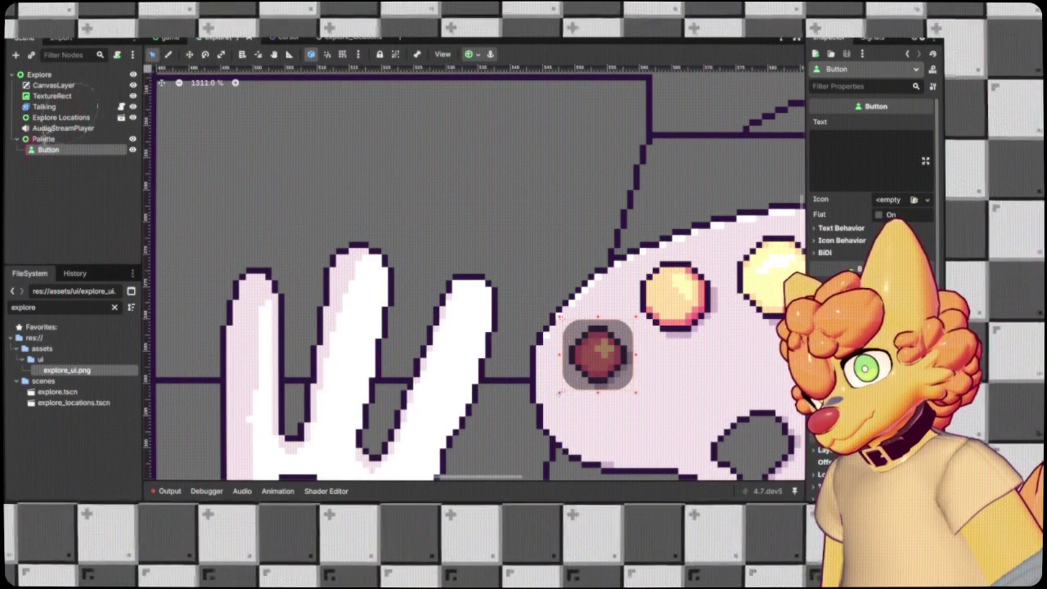
Duplicate the palette button and fit the copy over the orange paint dot.
scroll(561, 396, "right", 5)
key("ctrl+v")
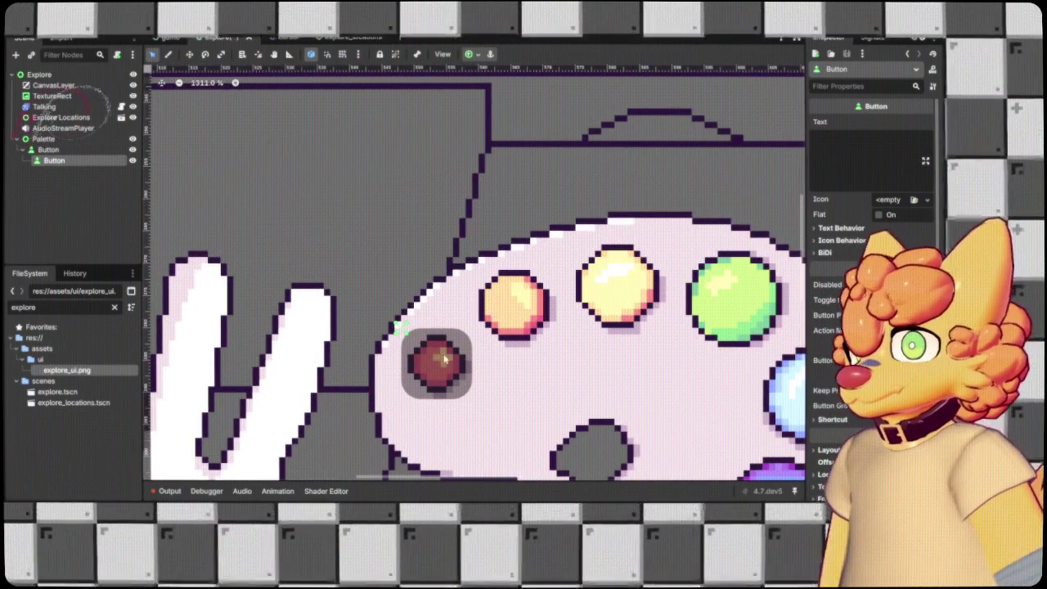
scroll(446, 358, "down", 10)
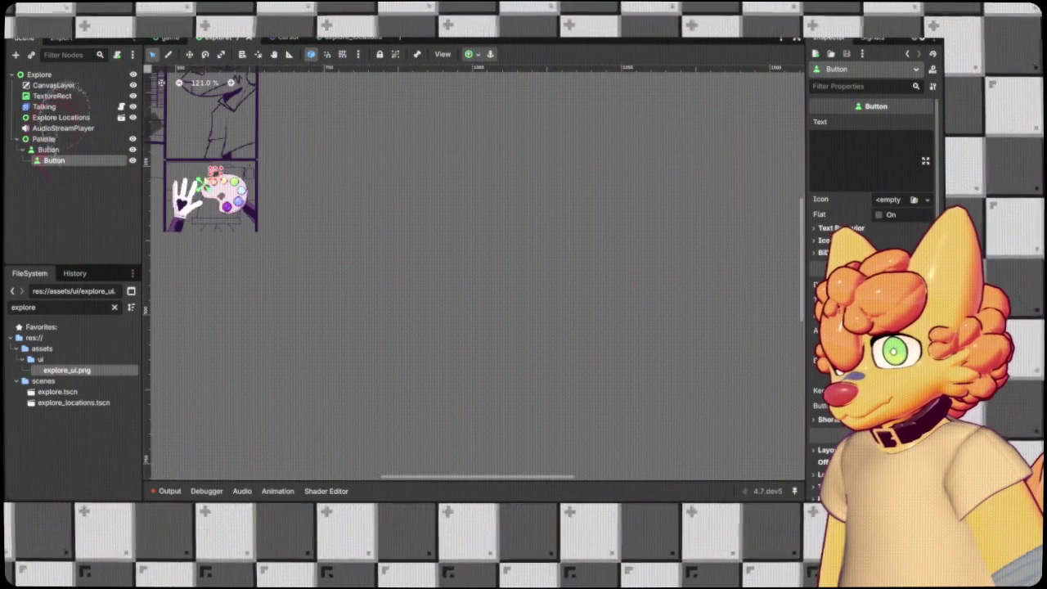
scroll(216, 175, "up", 5)
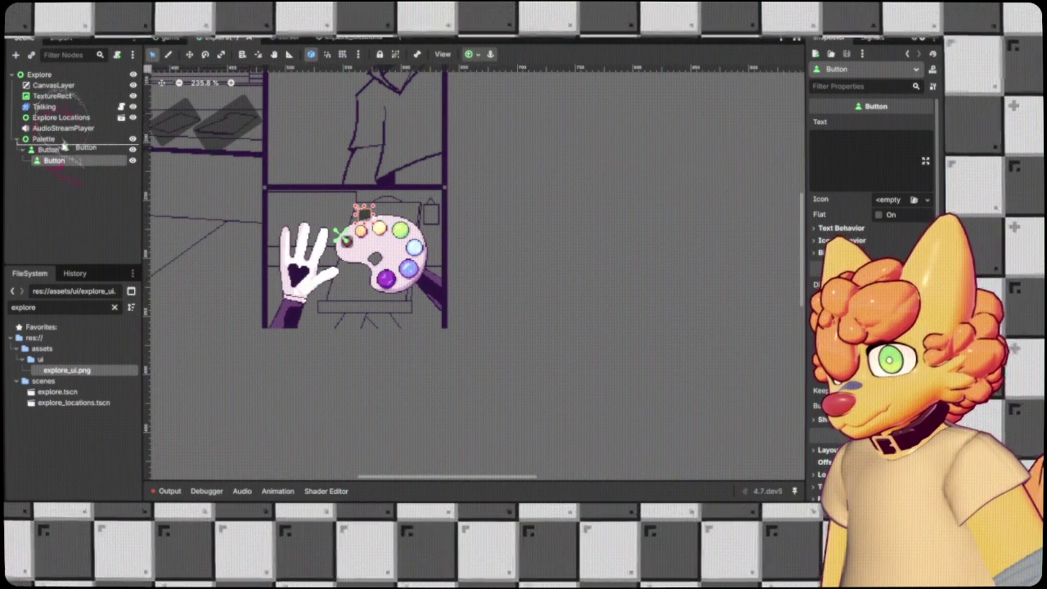
left_click(64, 150)
scroll(373, 211, "up", 7)
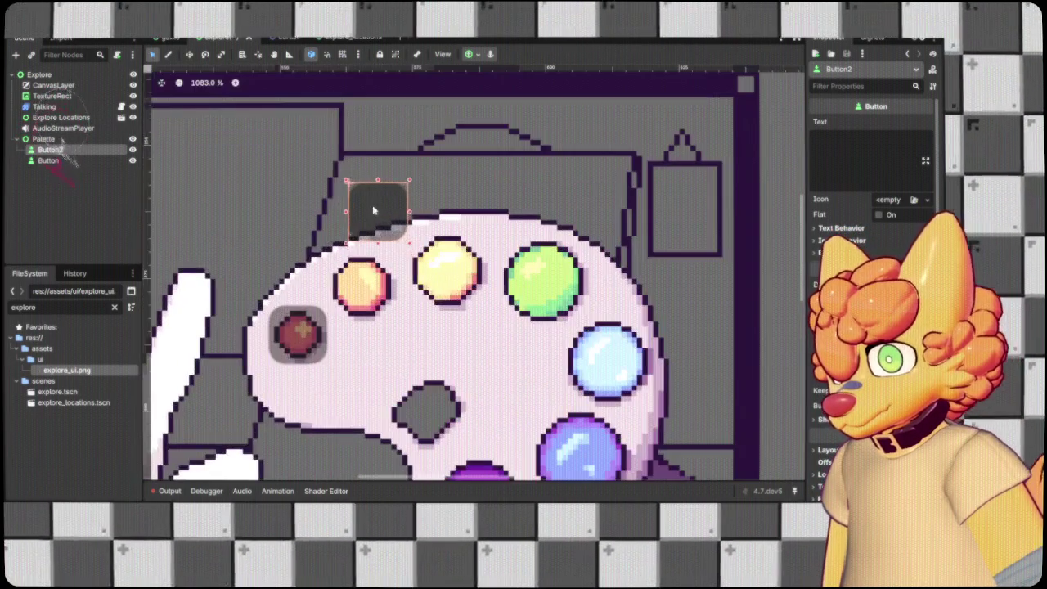
left_click_drag(373, 211, 357, 281)
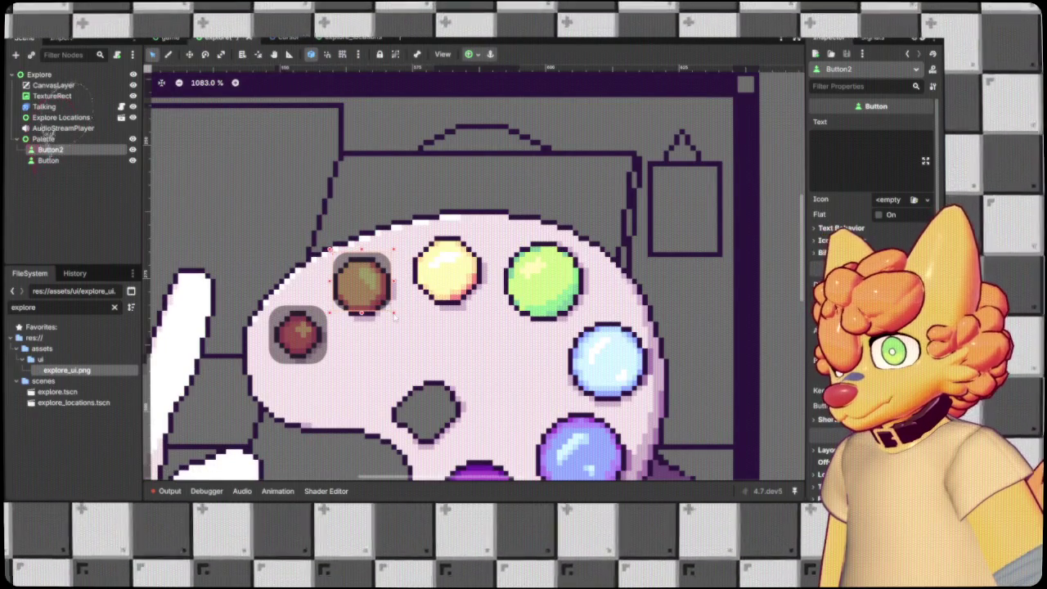
left_click_drag(394, 318, 400, 324)
left_click_drag(336, 256, 325, 249)
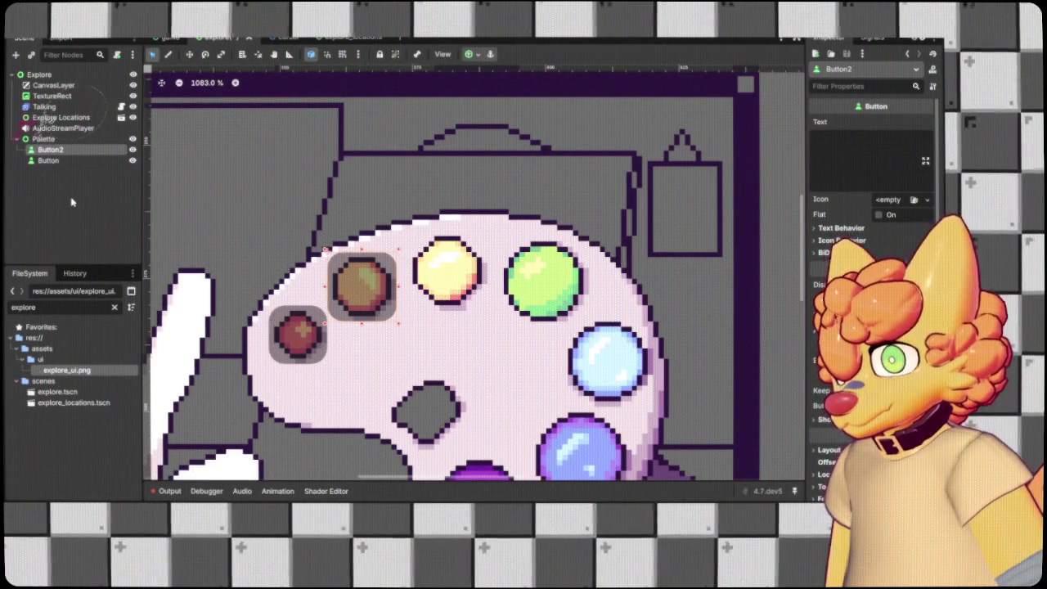
Duplicate it again and fit the new copy over the yellow paint dot.
key("ctrl+d")
left_click_drag(360, 284, 448, 267)
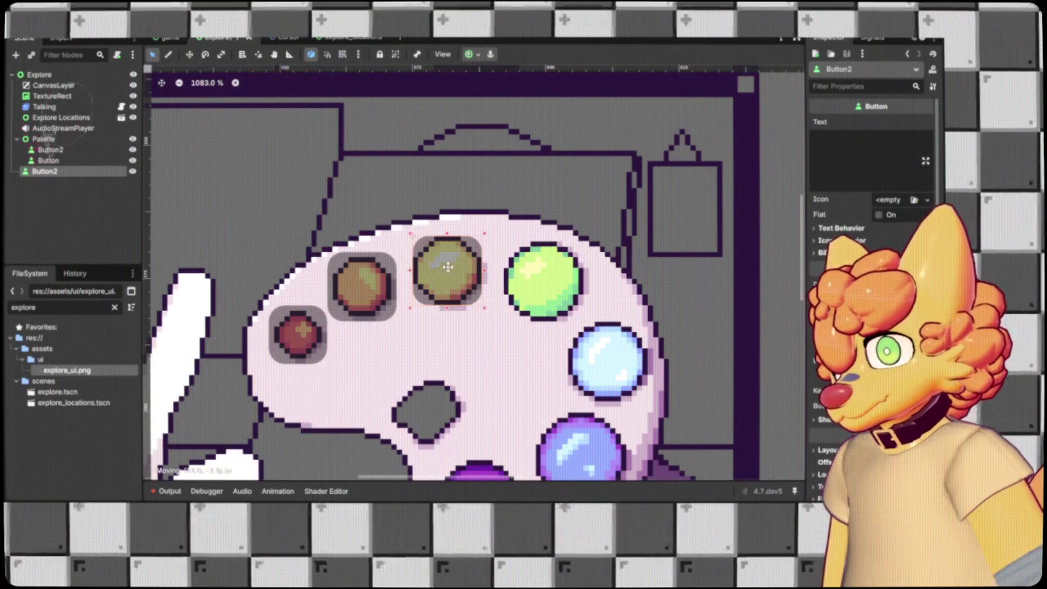
left_click_drag(483, 308, 489, 312)
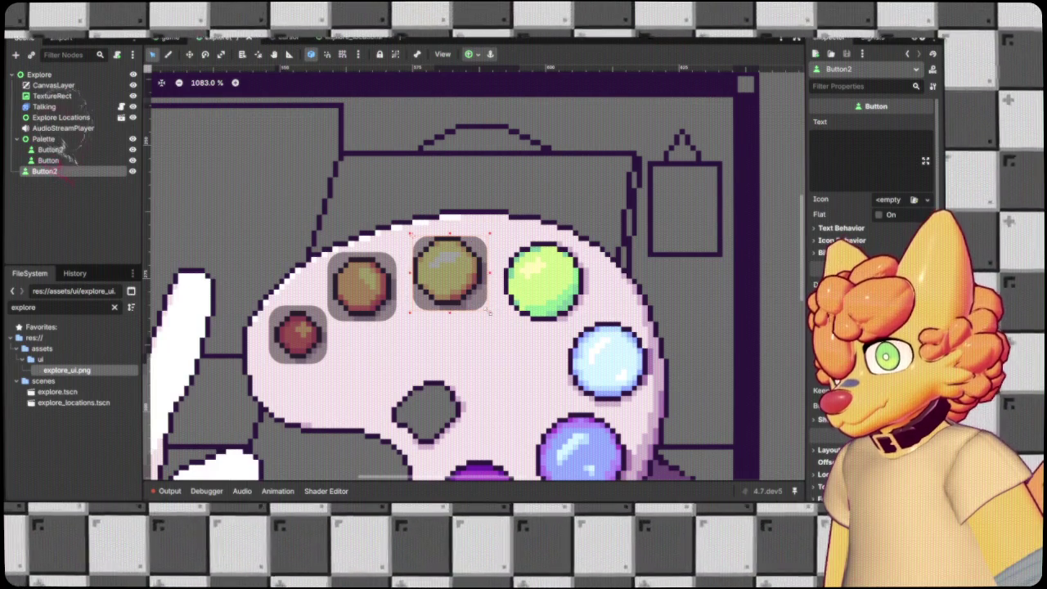
left_click_drag(412, 234, 407, 229)
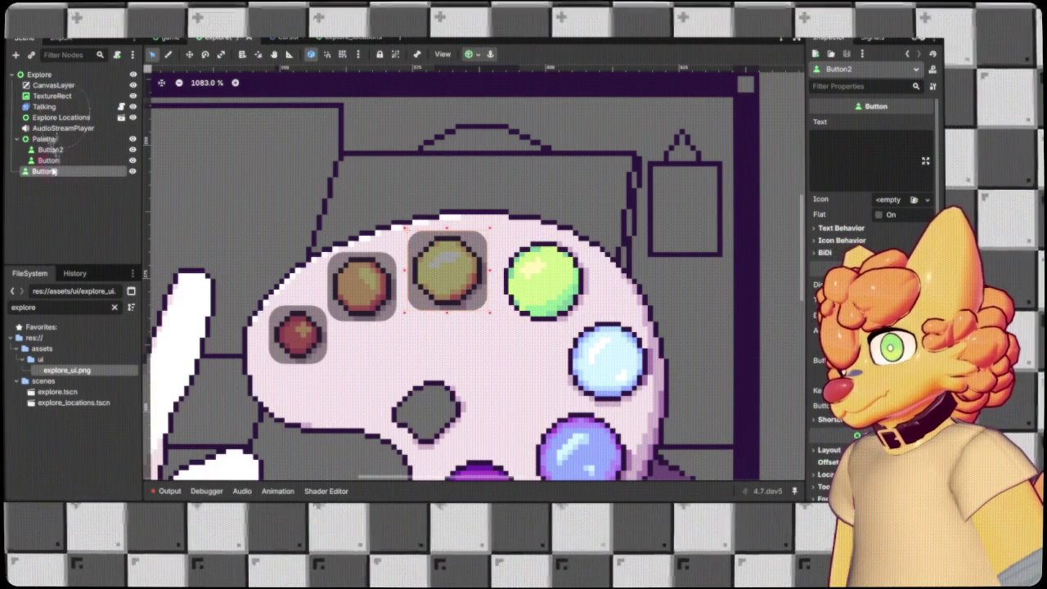
left_click(82, 170)
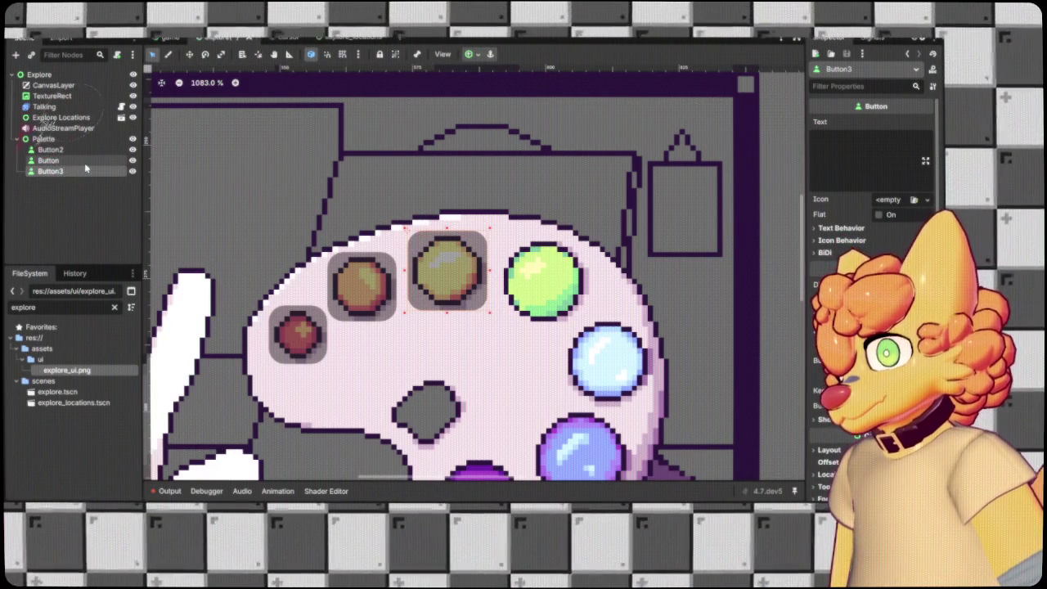
left_click(58, 224)
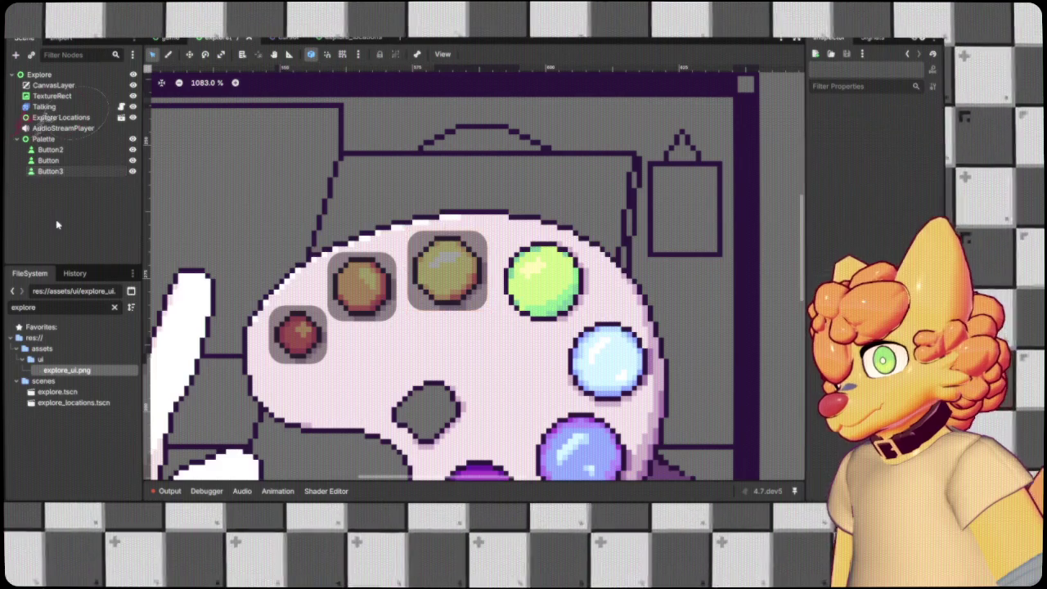
Add a third copy over the green paint dot and place it directly under Palette.
key("ctrl+d")
left_click_drag(452, 264, 549, 271)
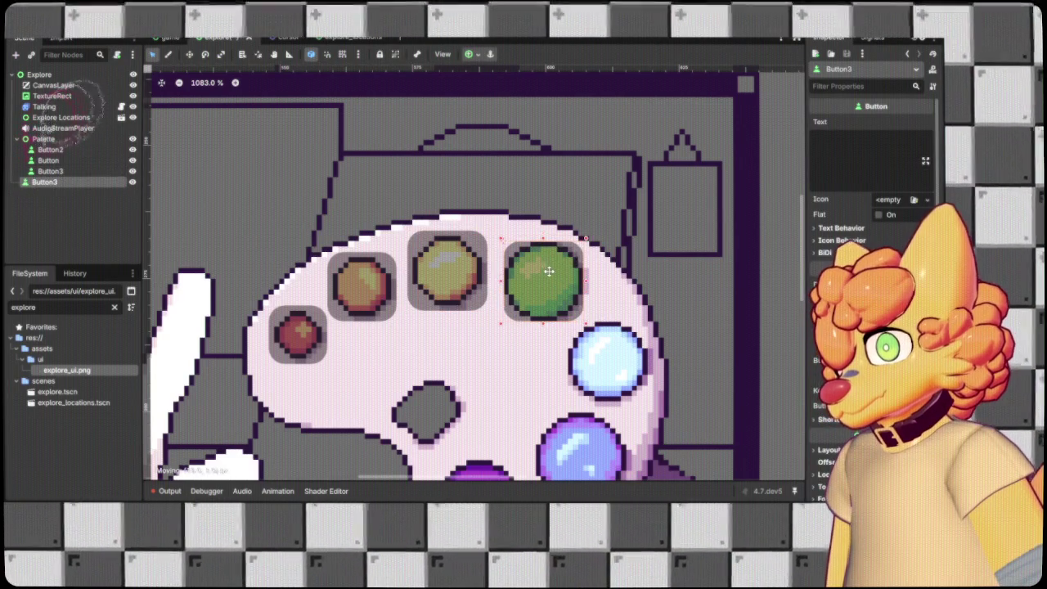
left_click_drag(585, 321, 591, 328)
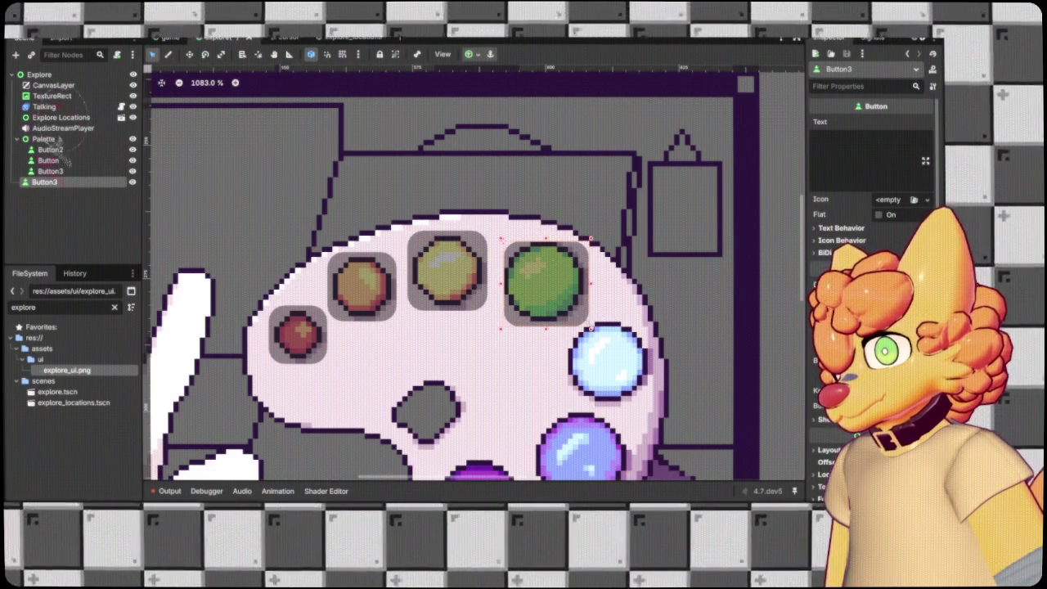
left_click_drag(501, 239, 495, 234)
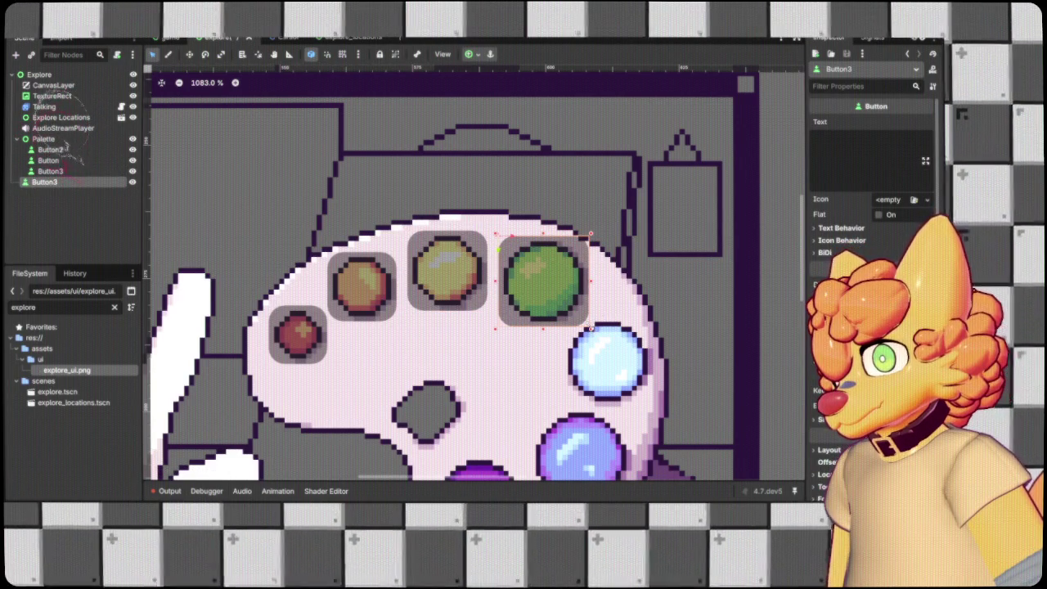
left_click_drag(41, 181, 84, 176)
scroll(380, 217, "right", 5)
scroll(381, 216, "down", 2)
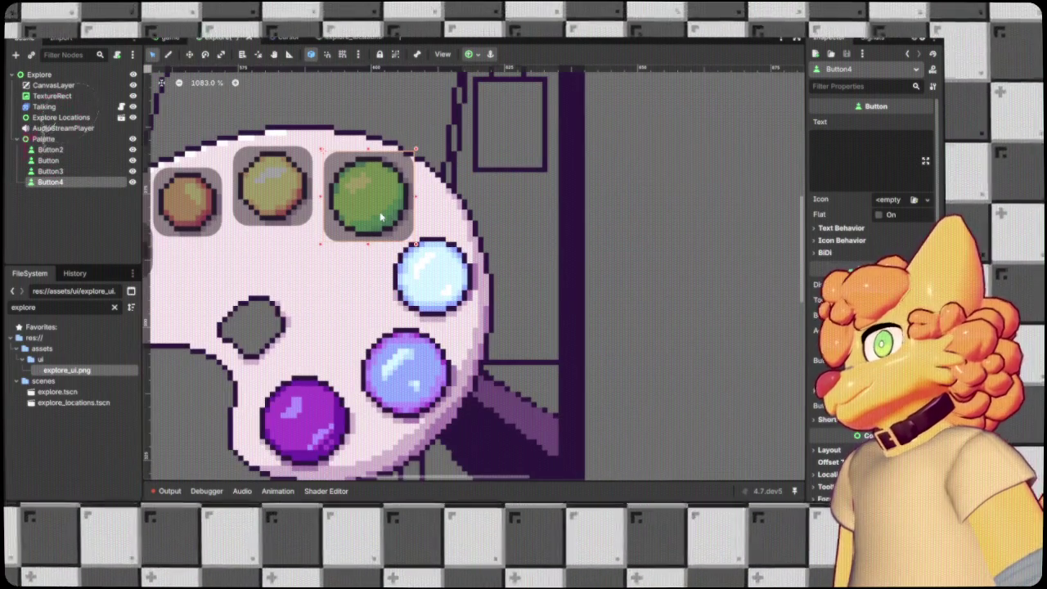
Duplicate the green-dot button, move it out from under Button4, and fit it over the light-blue dot.
key("ctrl+v")
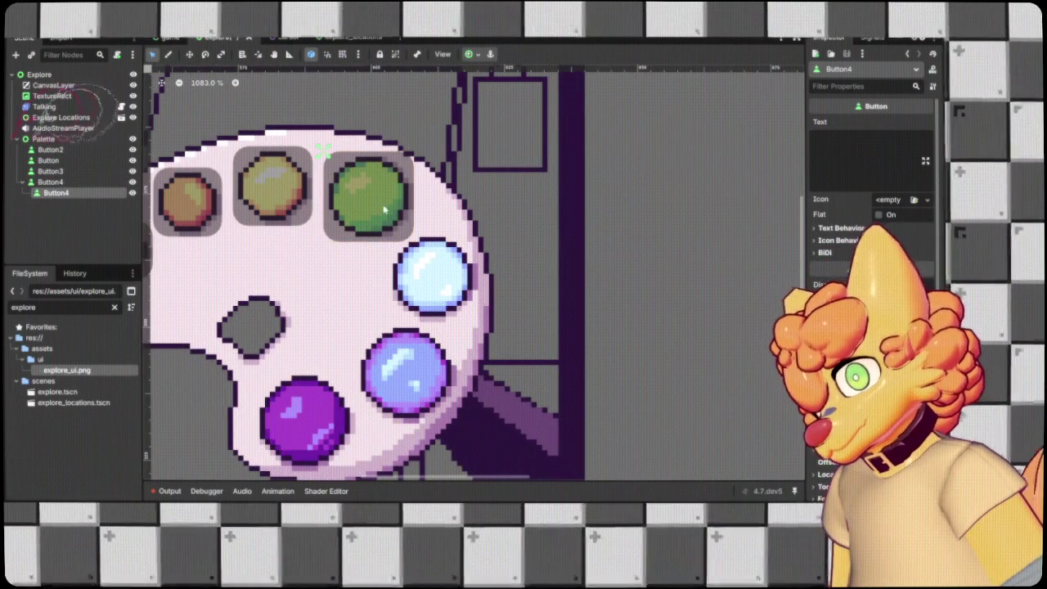
mouse_move(56, 192)
left_mouse_down()
mouse_move(15, 209)
mouse_move(18, 200)
left_mouse_up()
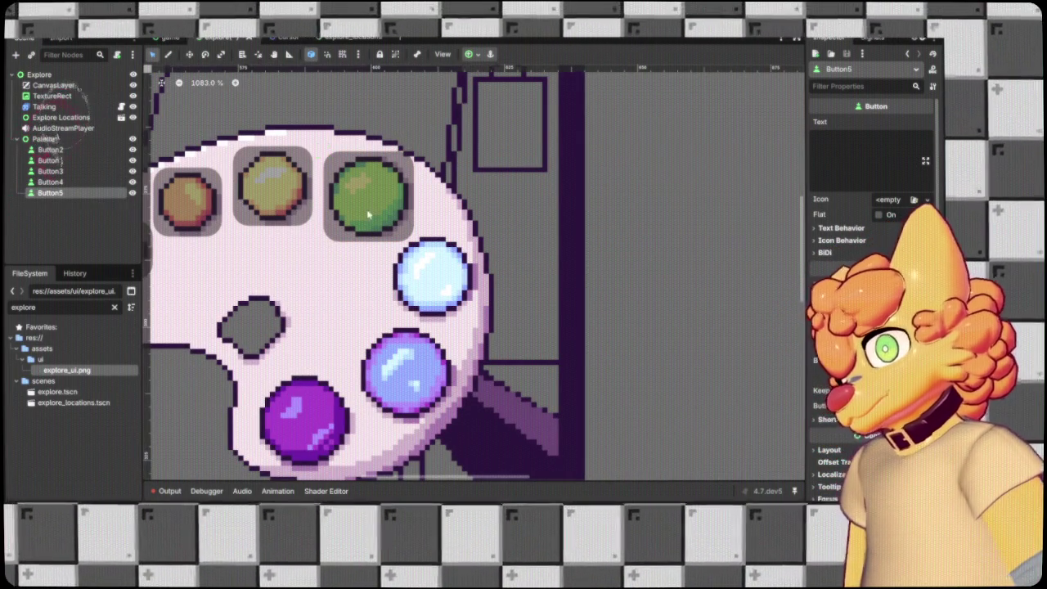
scroll(365, 196, "down", 8)
scroll(360, 186, "down", 2)
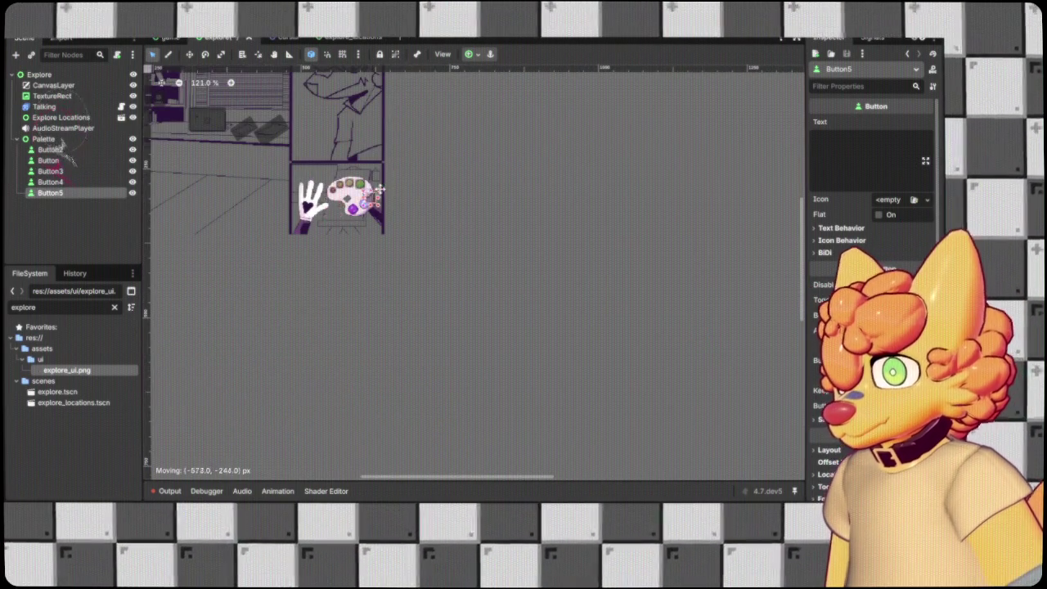
scroll(405, 170, "up", 8)
mouse_move(446, 105)
left_mouse_down()
mouse_move(360, 214)
mouse_move(373, 215)
left_mouse_up()
scroll(368, 214, "up", 4)
scroll(368, 215, "up", 1)
left_click_drag(296, 139, 303, 148)
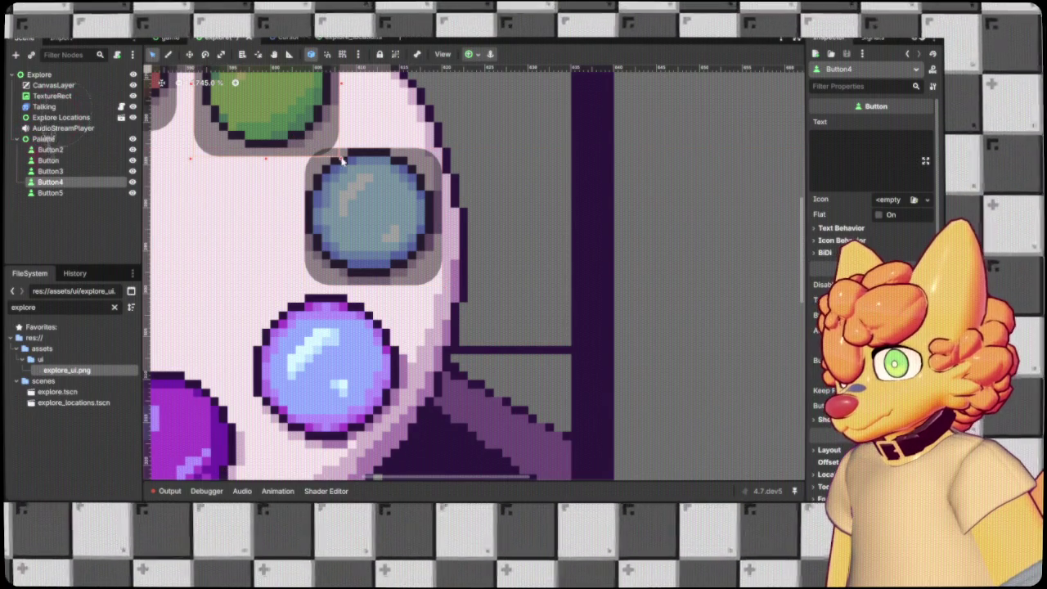
Widen the green-dot button rightward and the light-blue button leftward to even their widths.
left_click(335, 155)
scroll(335, 154, "up", 3)
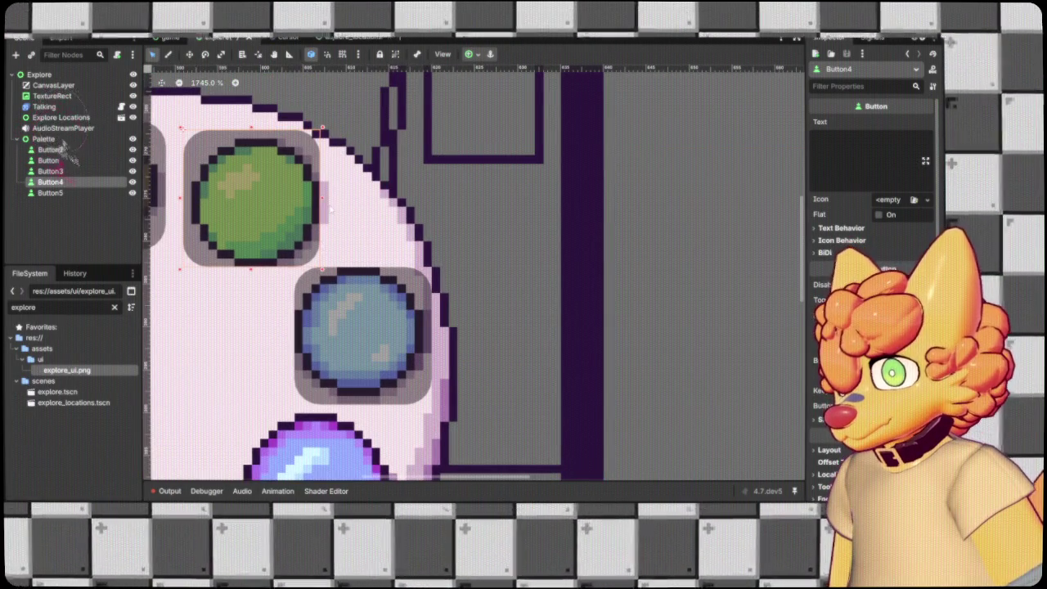
left_click_drag(323, 199, 328, 198)
left_click(353, 314)
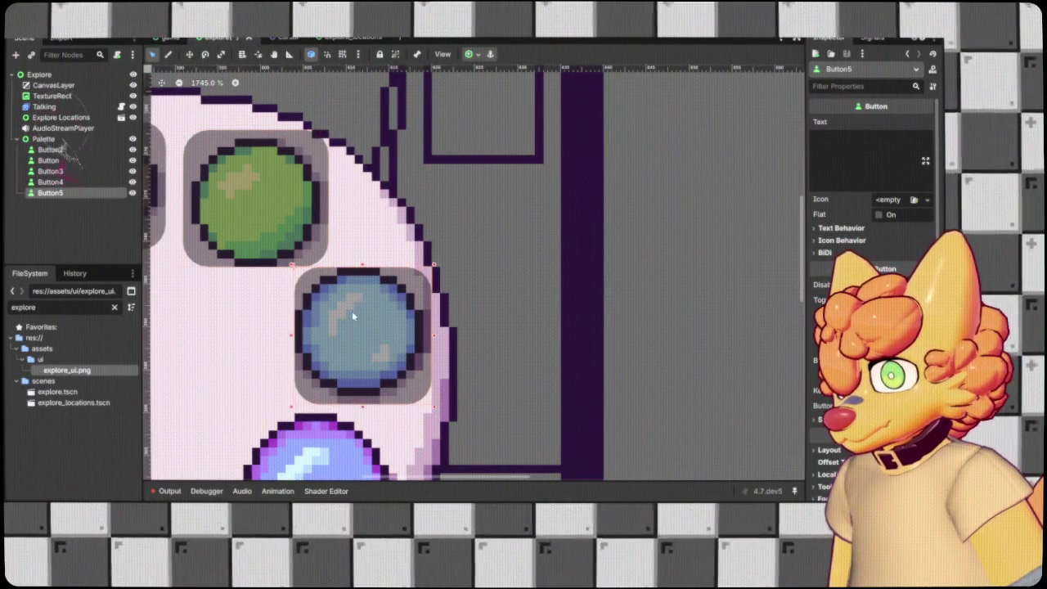
left_click_drag(293, 339, 286, 335)
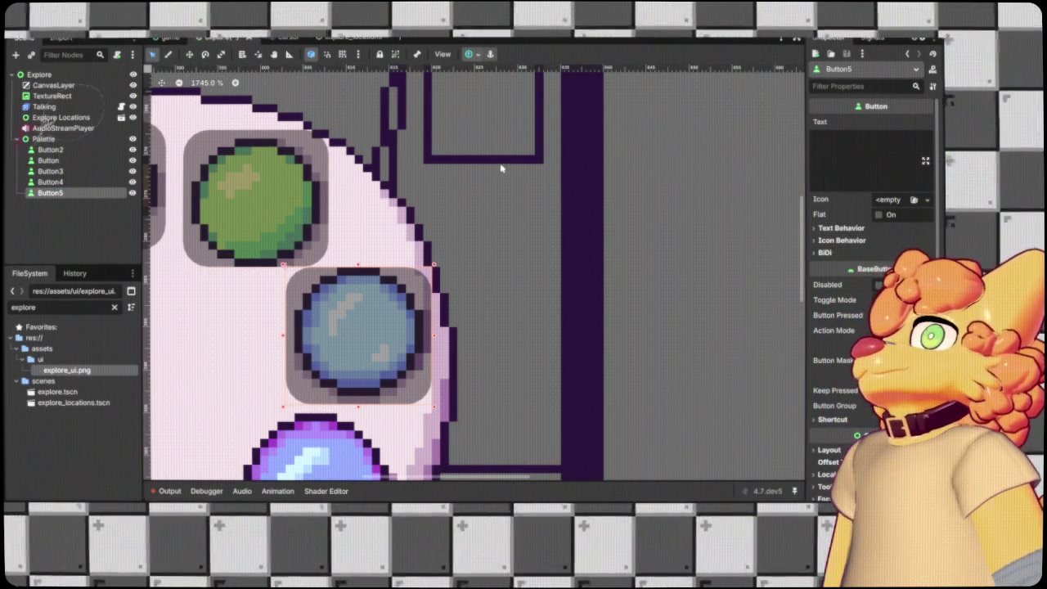
left_click(255, 184)
key("f")
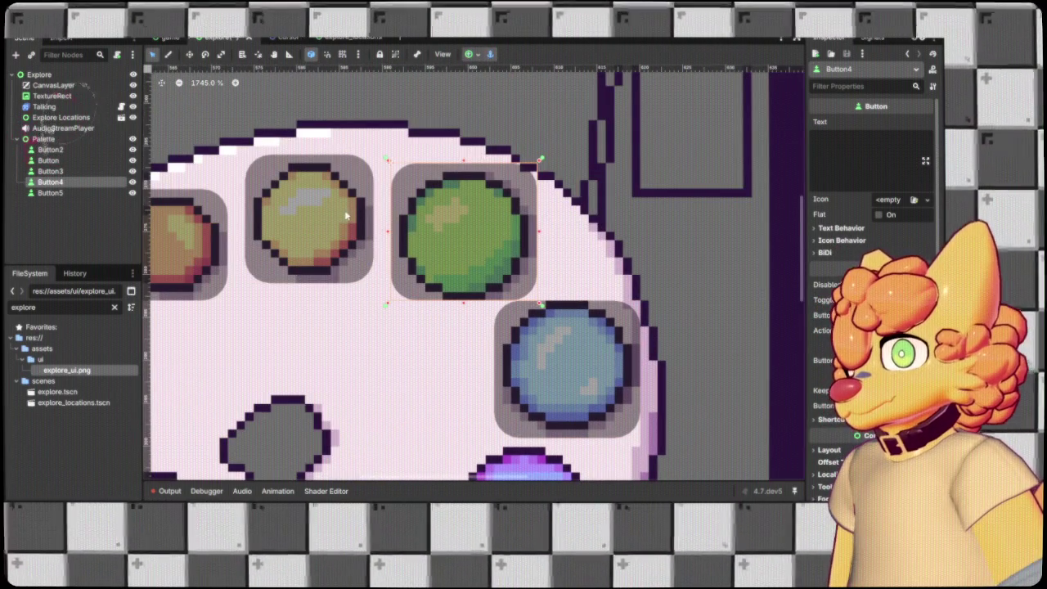
Select the yellow, orange and green palette buttons in turn to compare their fits.
scroll(491, 188, "left", 3)
left_click(450, 203)
scroll(450, 204, "left", 3)
left_click(384, 219, "shift")
left_click(252, 300, "shift")
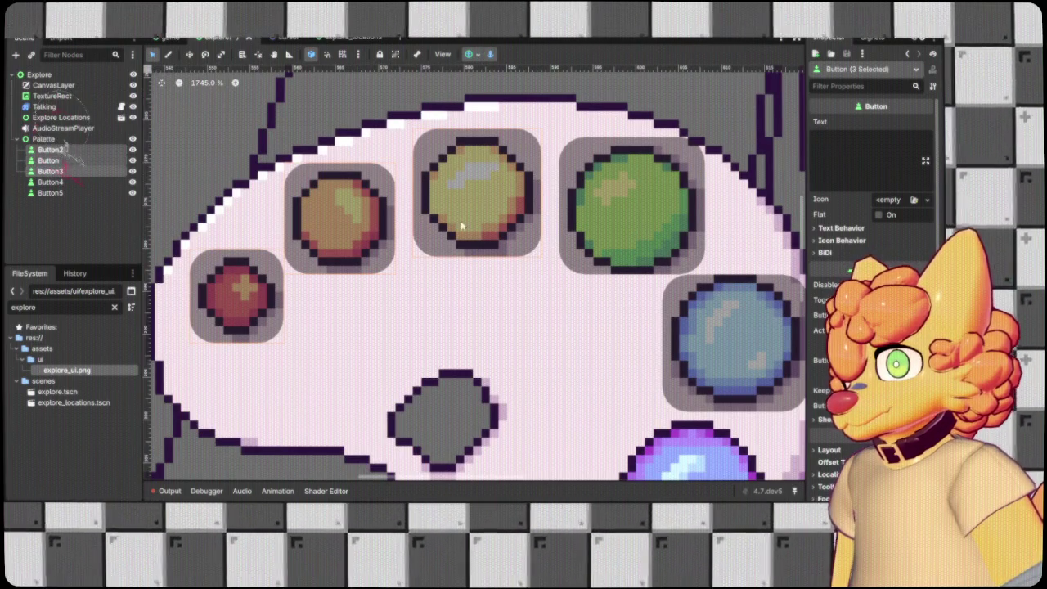
left_click(351, 294)
left_click(341, 237)
left_click(452, 212)
scroll(442, 344, "down", 5)
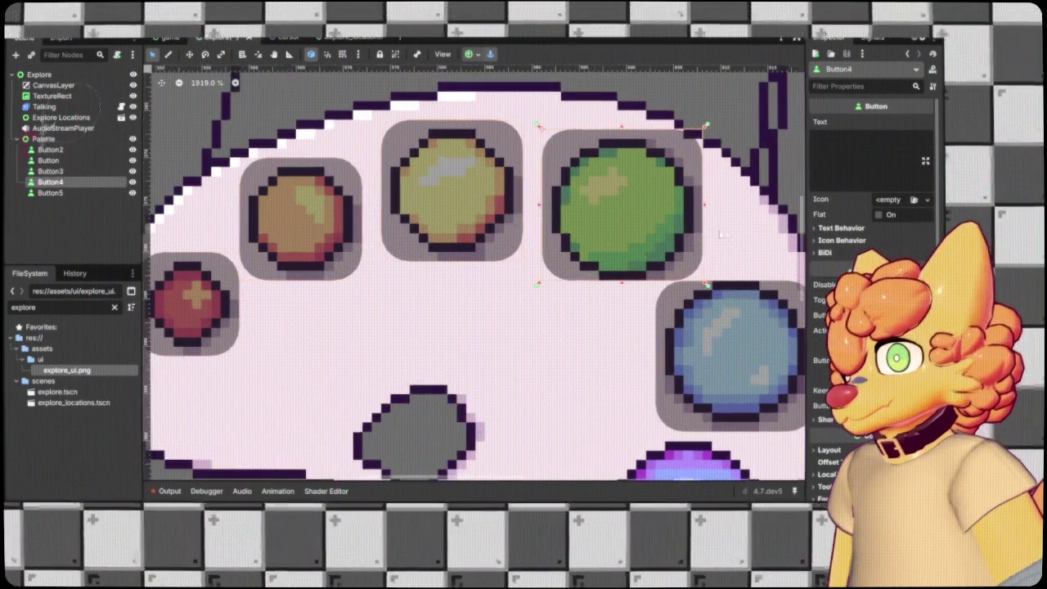
scroll(404, 466, "right", 5)
Duplicate the green-dot button and stretch the copy over the indigo (periwinkle) paint dot.
key("ctrl+d")
scroll(457, 218, "down", 3)
scroll(417, 230, "down", 3)
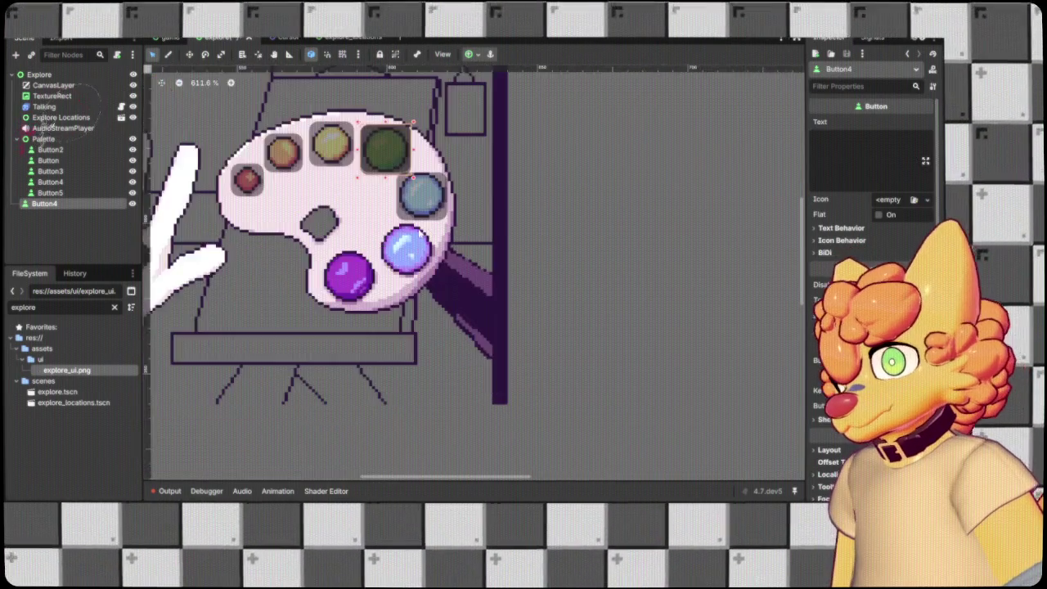
scroll(392, 164, "up", 1)
mouse_move(382, 157)
left_mouse_down()
mouse_move(409, 269)
mouse_move(345, 276)
left_mouse_up()
scroll(403, 268, "up", 4)
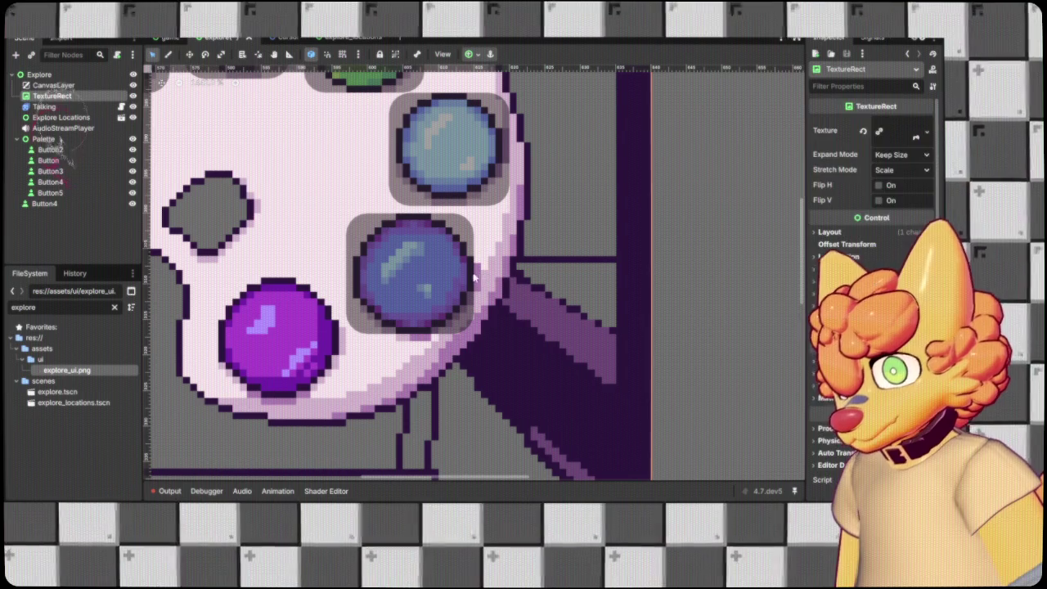
left_click_drag(476, 271, 484, 272)
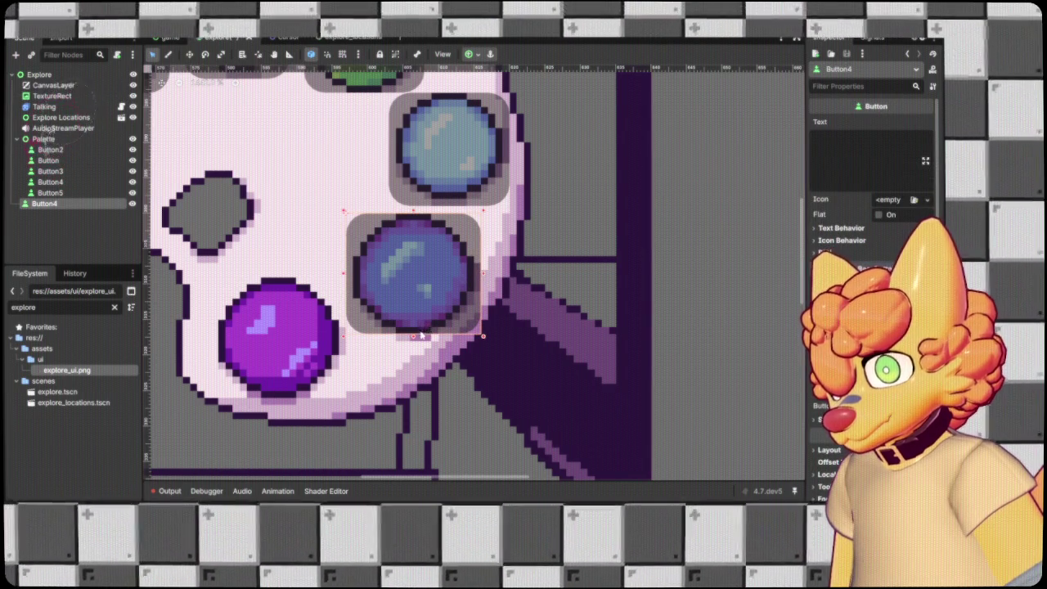
left_click_drag(415, 336, 416, 342)
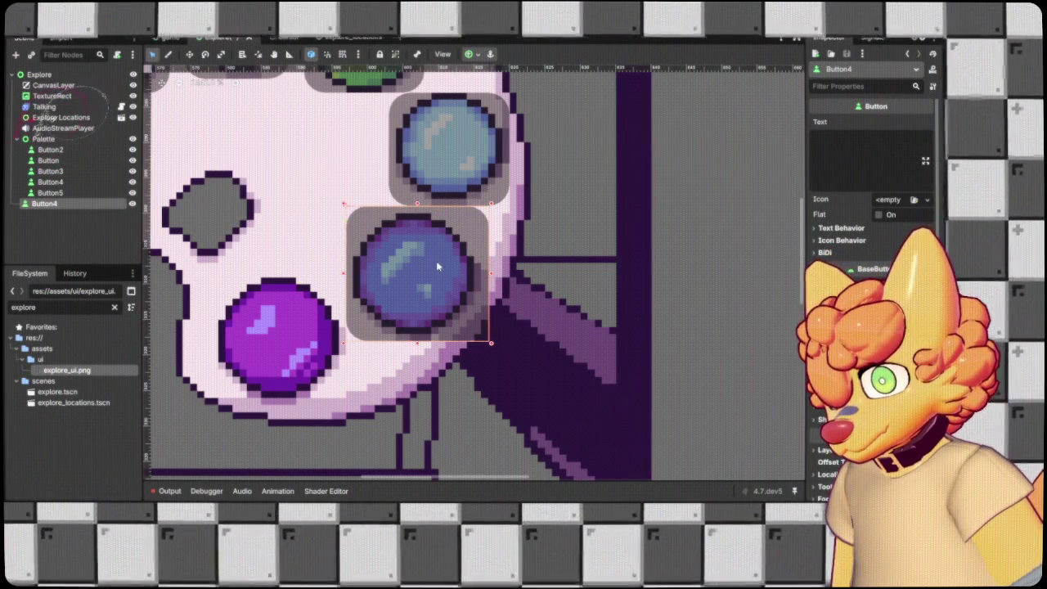
Paste another button copy and position it over the purple paint dot.
key("ctrl+v")
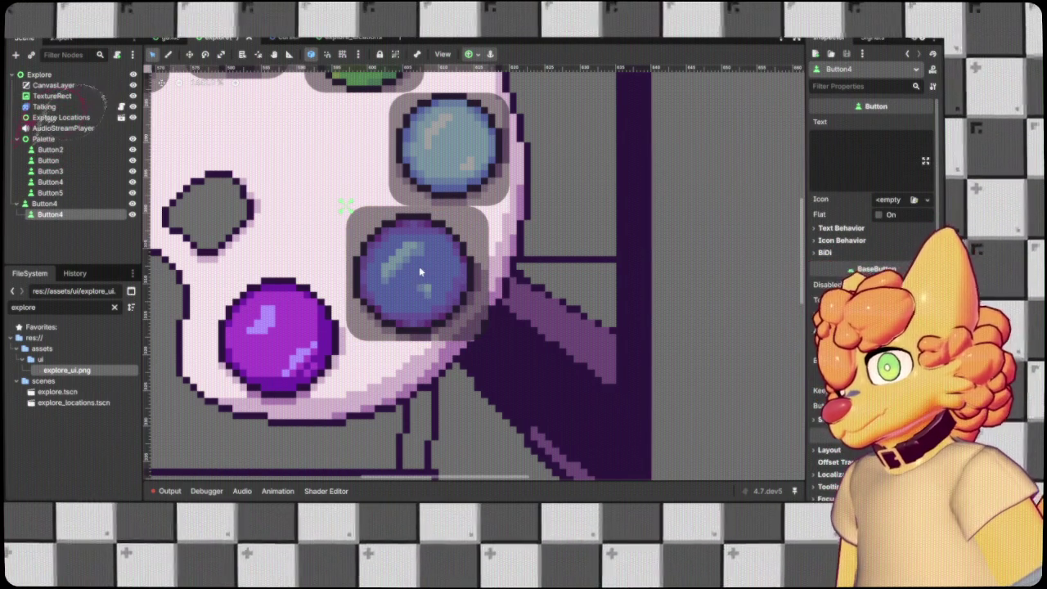
left_click_drag(50, 213, 69, 203)
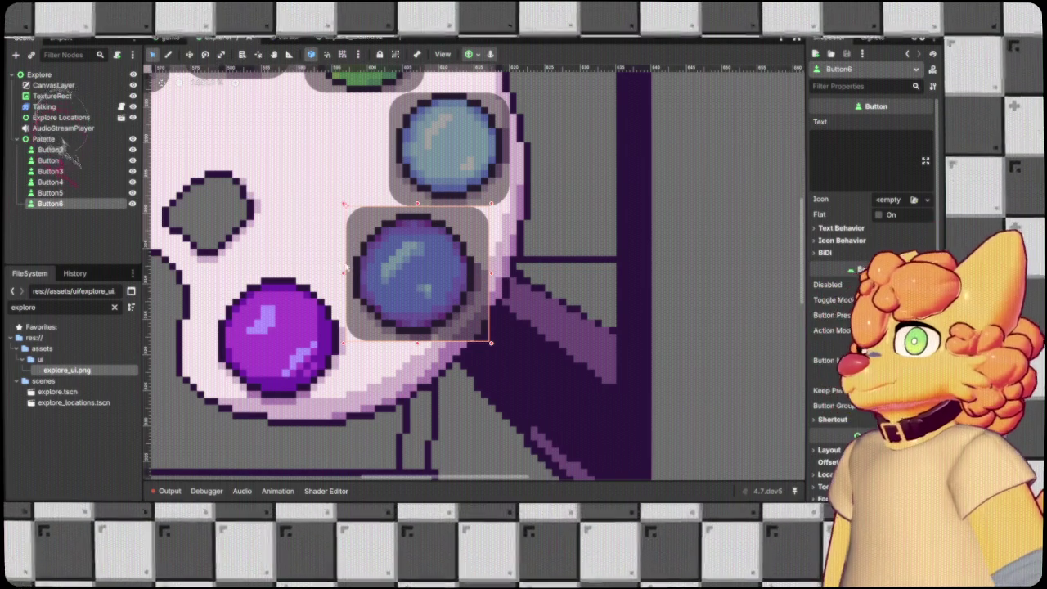
key("ctrl+v")
scroll(415, 254, "down", 8)
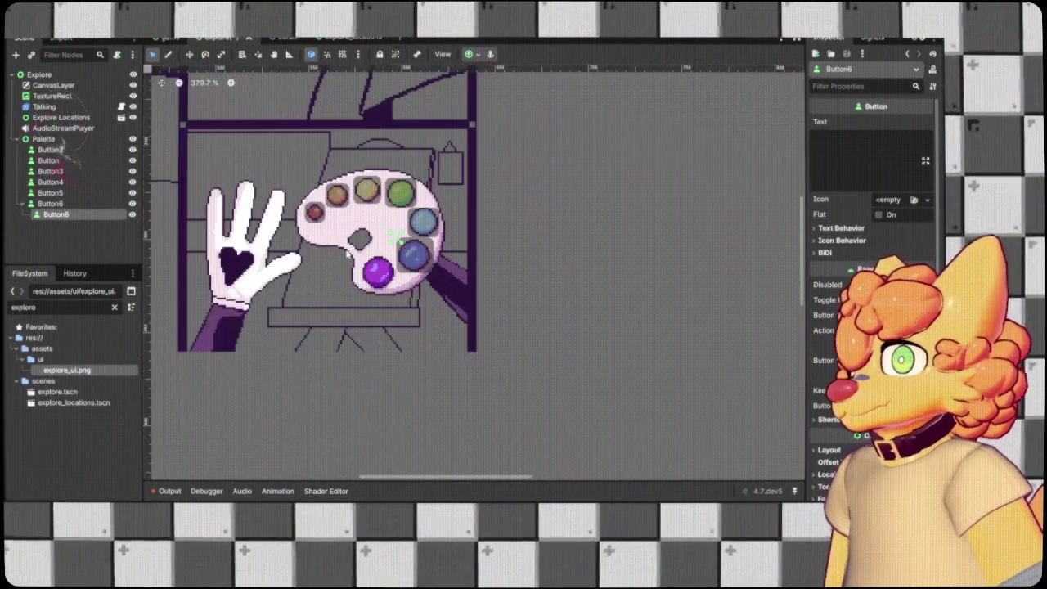
mouse_move(414, 255)
left_mouse_down()
mouse_move(376, 268)
mouse_move(398, 262)
mouse_move(372, 256)
mouse_move(400, 256)
left_mouse_up()
scroll(376, 268, "up", 7)
scroll(292, 286, "down", 3)
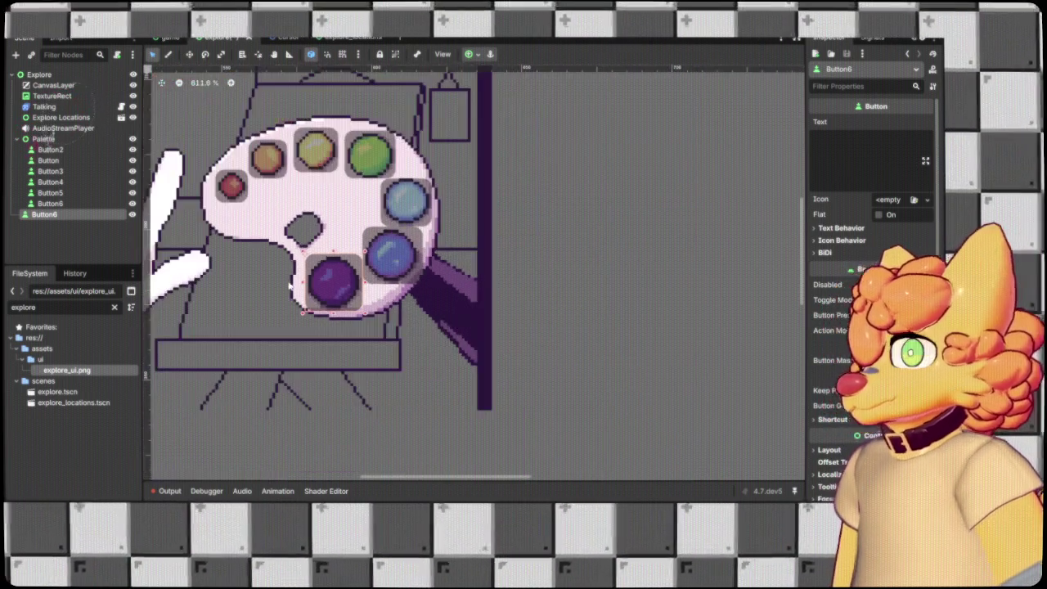
left_click_drag(360, 164, 467, 233)
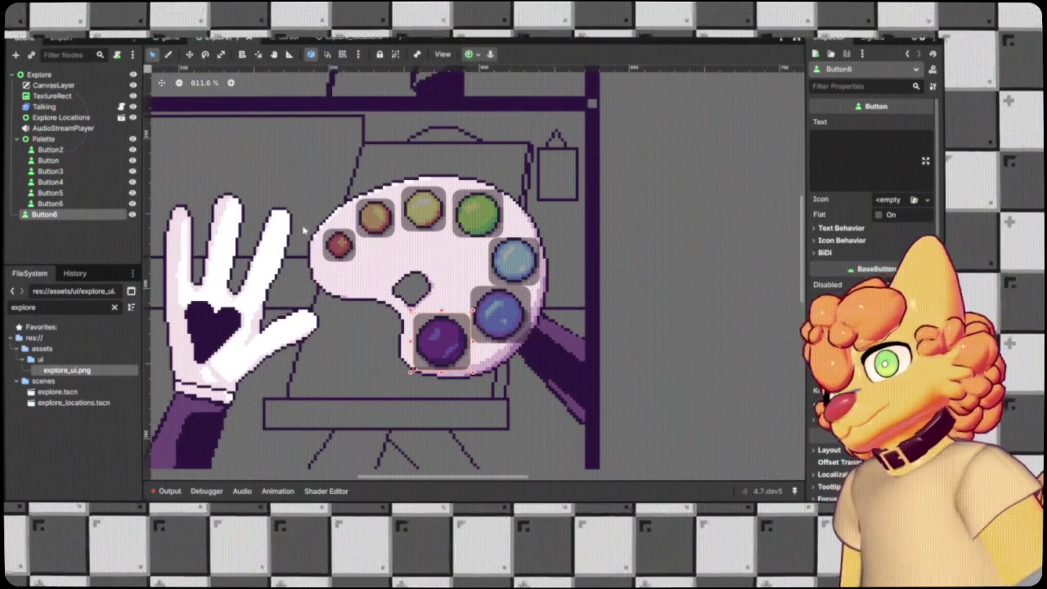
Move Button6 up to Palette level and name the red-dot button Red.
mouse_move(46, 215)
left_mouse_down()
mouse_move(78, 218)
mouse_move(66, 214)
left_mouse_up()
left_click(51, 150)
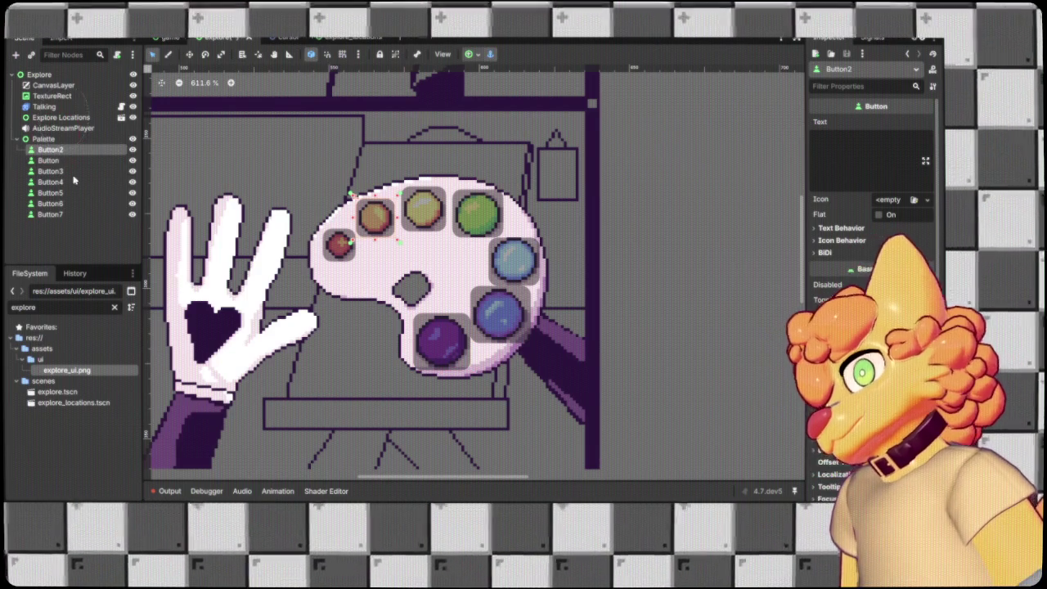
mouse_move(74, 160)
left_mouse_down()
mouse_move(96, 150)
mouse_move(71, 152)
left_mouse_up()
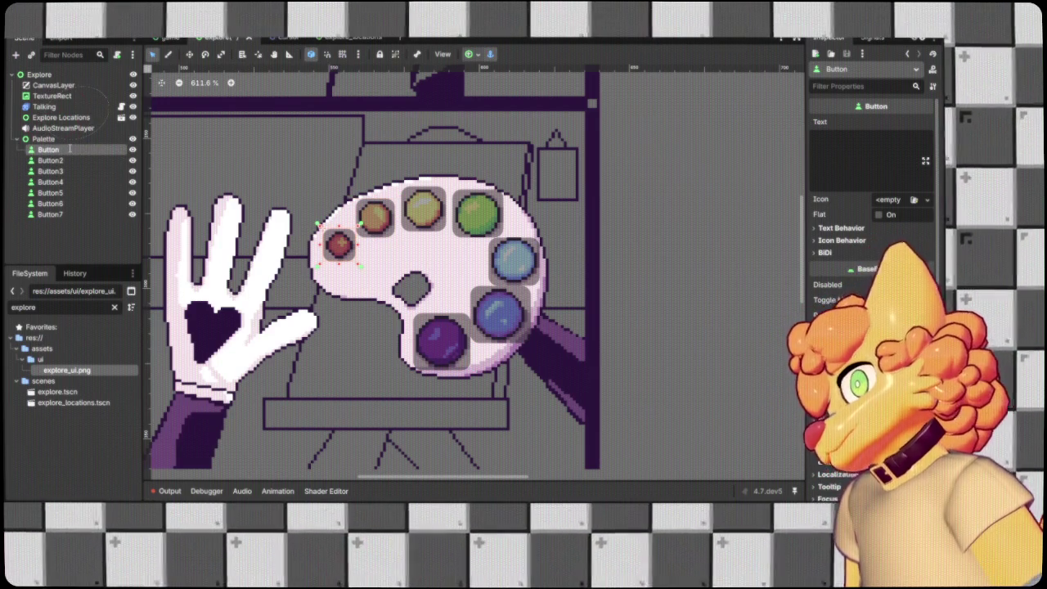
key("Down")
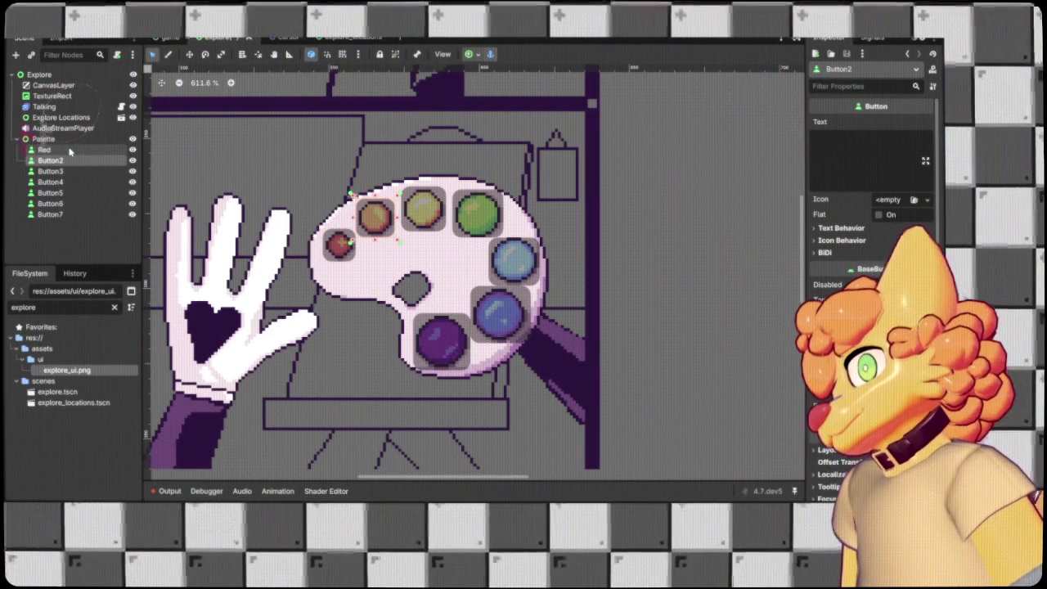
Rename the next three palette buttons Orange, Yellow and Green.
key("F2")
type("Orange")
key("Return")
key("Down")
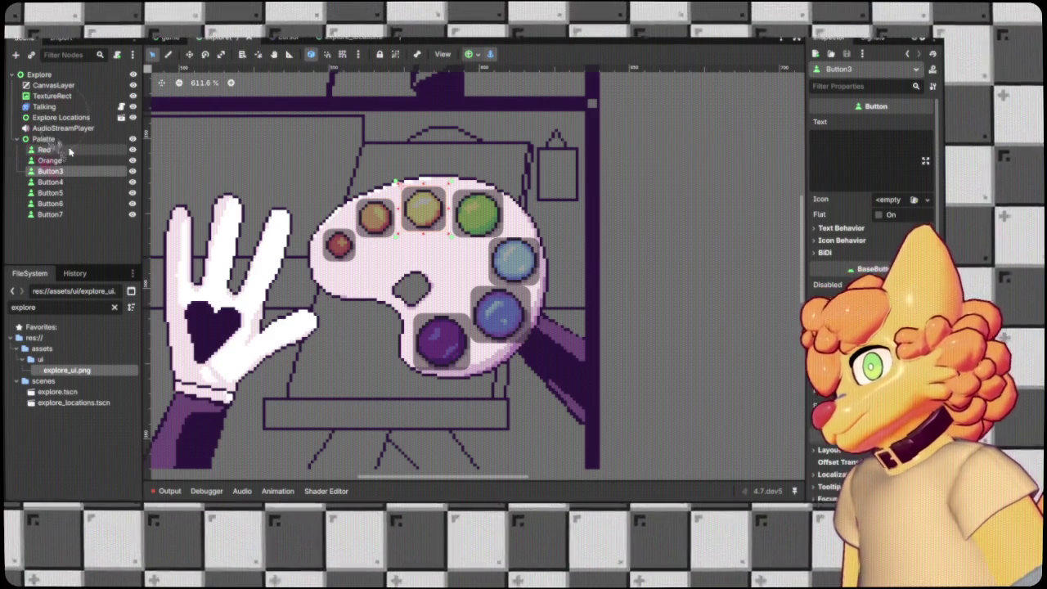
key("F2")
type("Yellow")
key("Return")
key("Down")
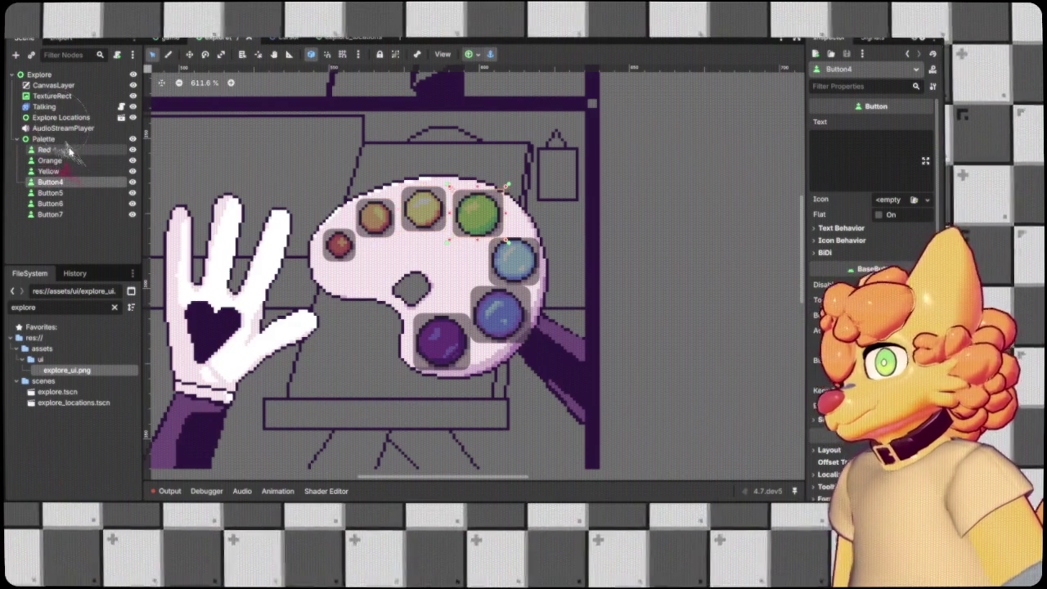
key("F2")
type("Green")
key("Return")
key("Down")
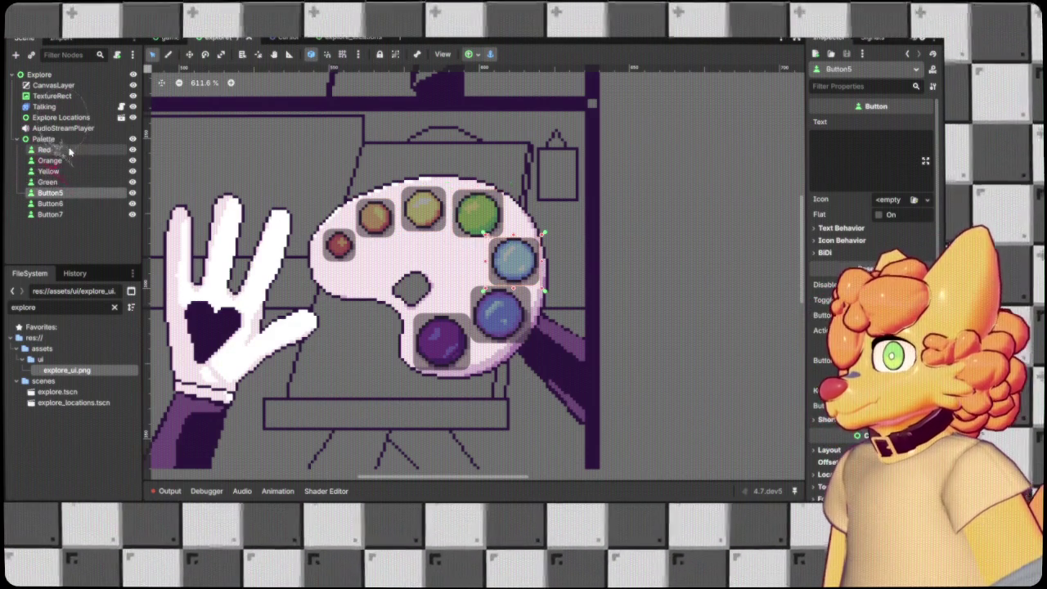
Rename the remaining buttons Blue, Indigo and Violet, then reselect Violet.
key("F2")
type("Blue")
key("Return")
key("Down")
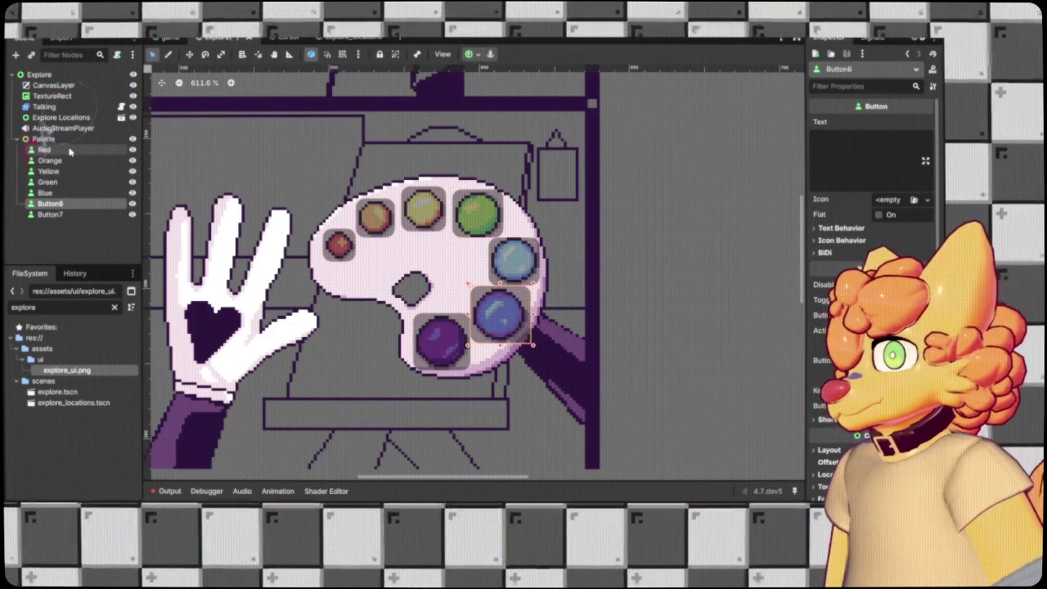
key("Down")
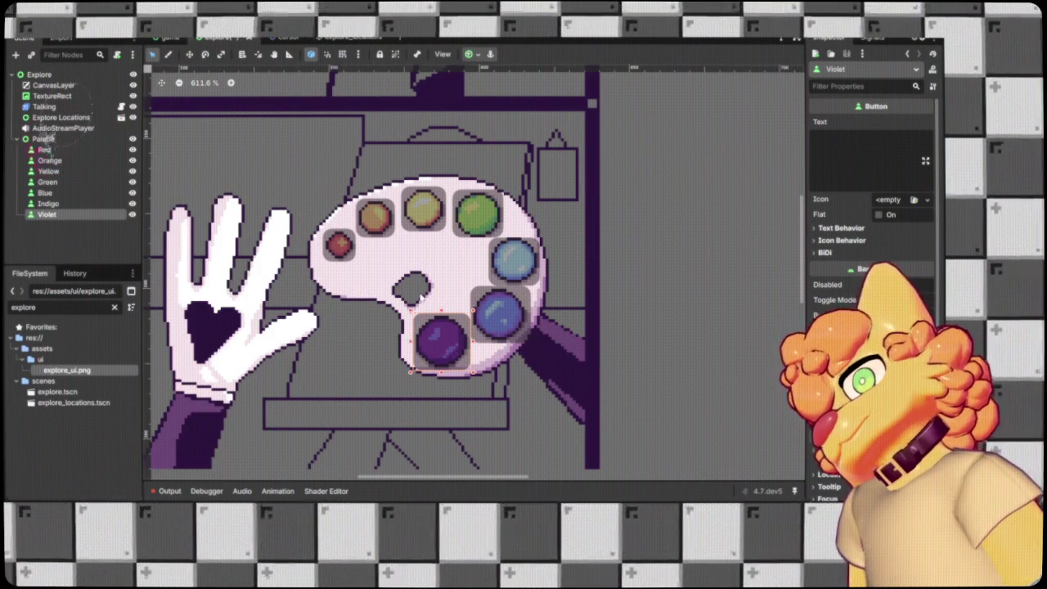
scroll(419, 299, "down", 2)
scroll(419, 299, "down", 2)
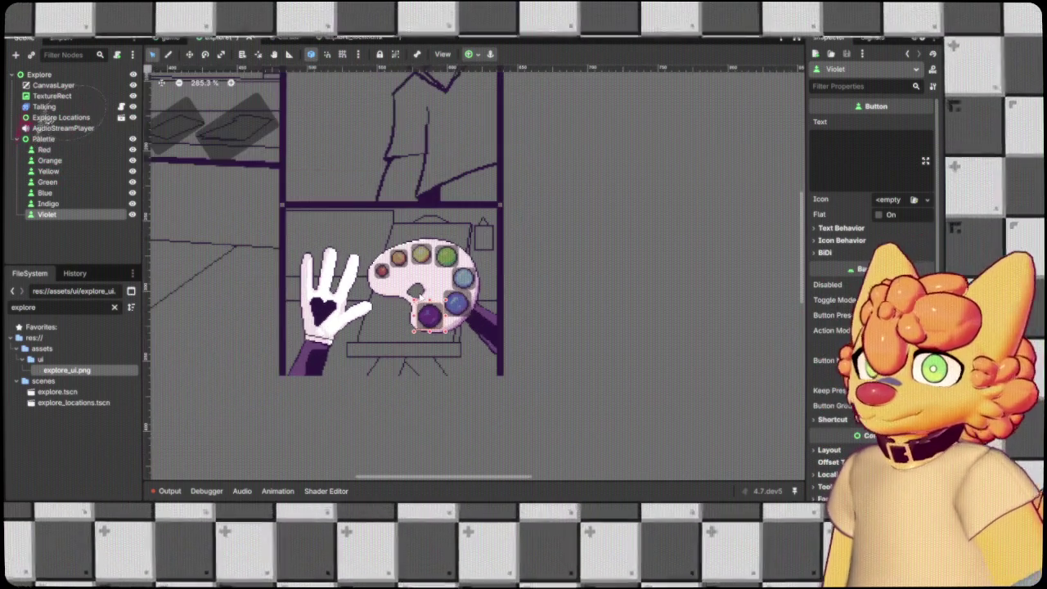
scroll(512, 304, "down", 1)
scroll(638, 321, "left", 3)
scroll(589, 309, "up", 2)
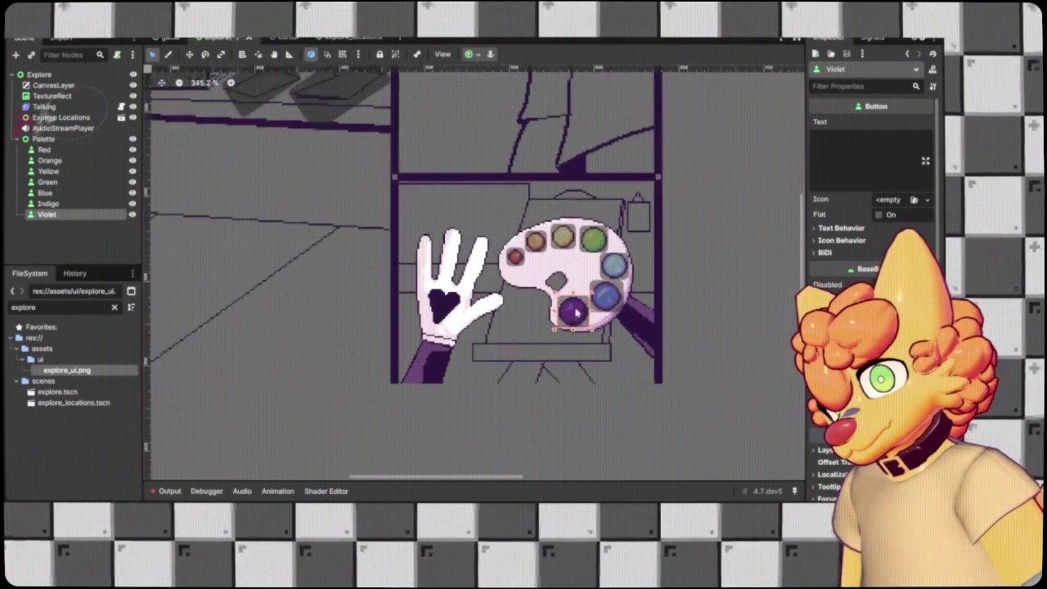
left_click(61, 236)
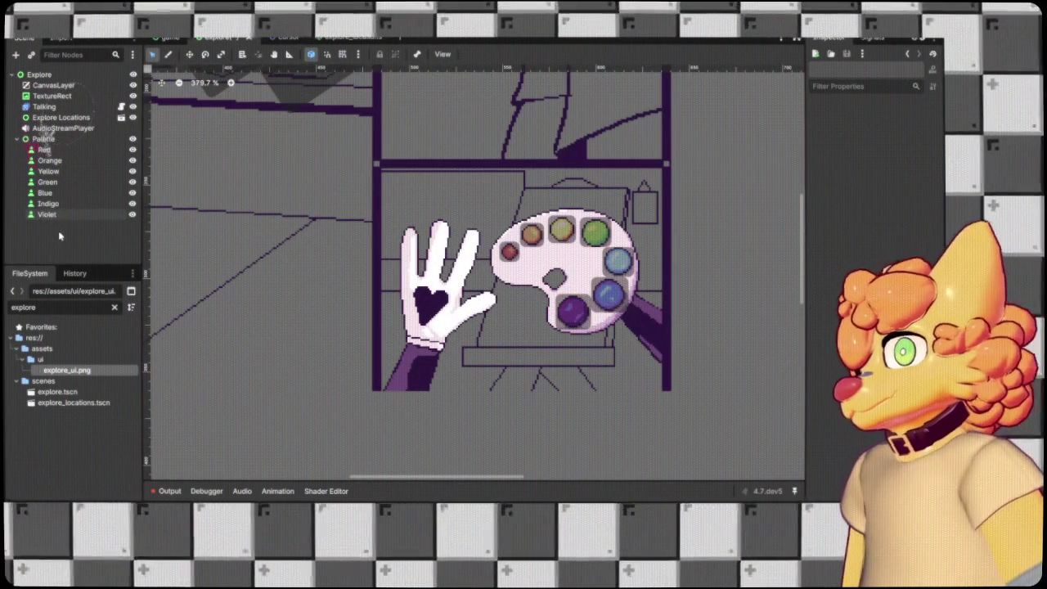
left_click(55, 214)
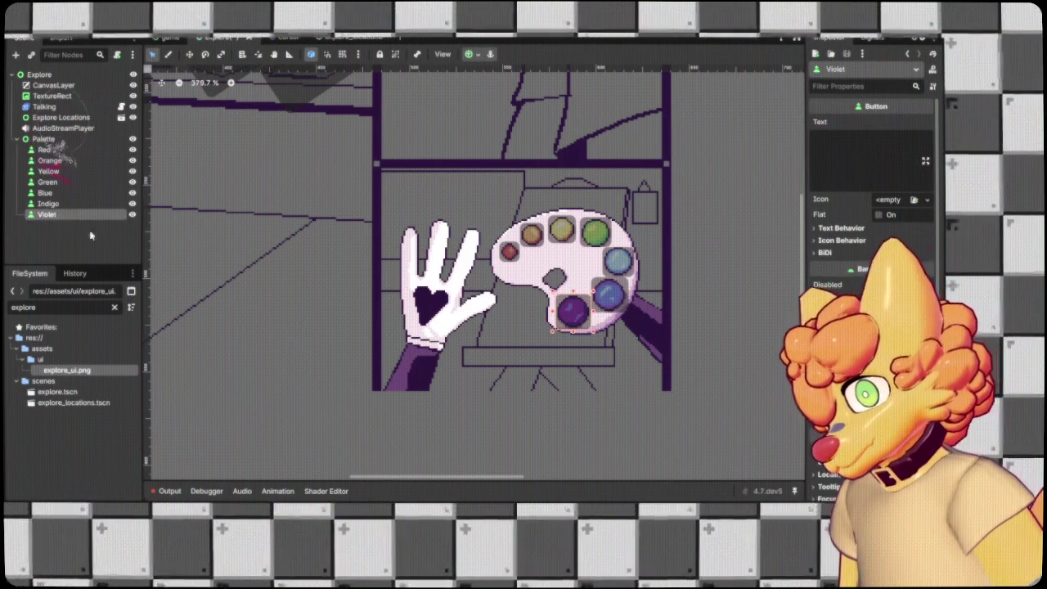
Duplicate Violet, move the copy out of Palette, and name it Hand.
key("ctrl+d")
left_click_drag(53, 225, 13, 232)
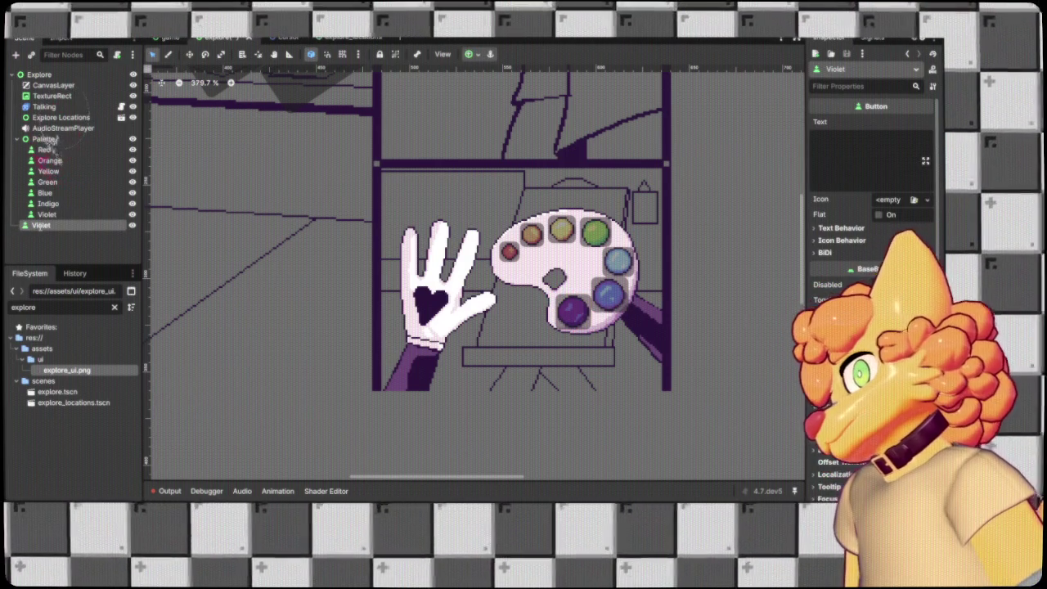
type("Hand")
key("Return")
scroll(357, 256, "down", 5)
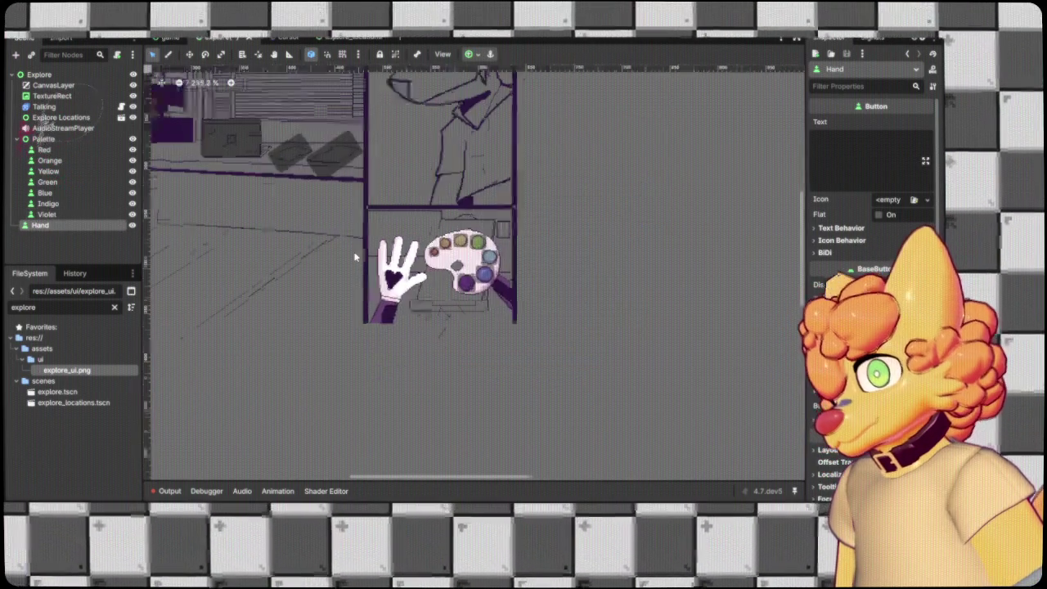
left_click(50, 214)
left_click(49, 225)
Move the Hand button over the gloved hand and adjust its top edge and position.
scroll(625, 391, "down", 5)
scroll(609, 378, "up", 3)
mouse_move(609, 378)
left_mouse_down()
mouse_move(506, 337)
mouse_move(259, 205)
mouse_move(326, 200)
mouse_move(392, 276)
left_mouse_up()
scroll(262, 202, "up", 5)
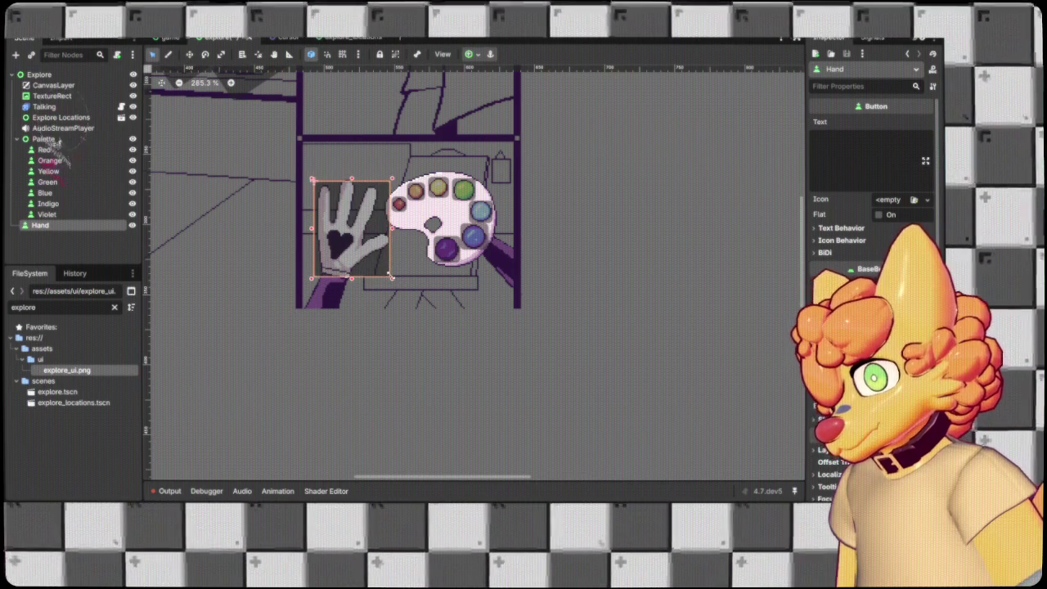
scroll(353, 190, "up", 2)
left_click_drag(348, 167, 347, 162)
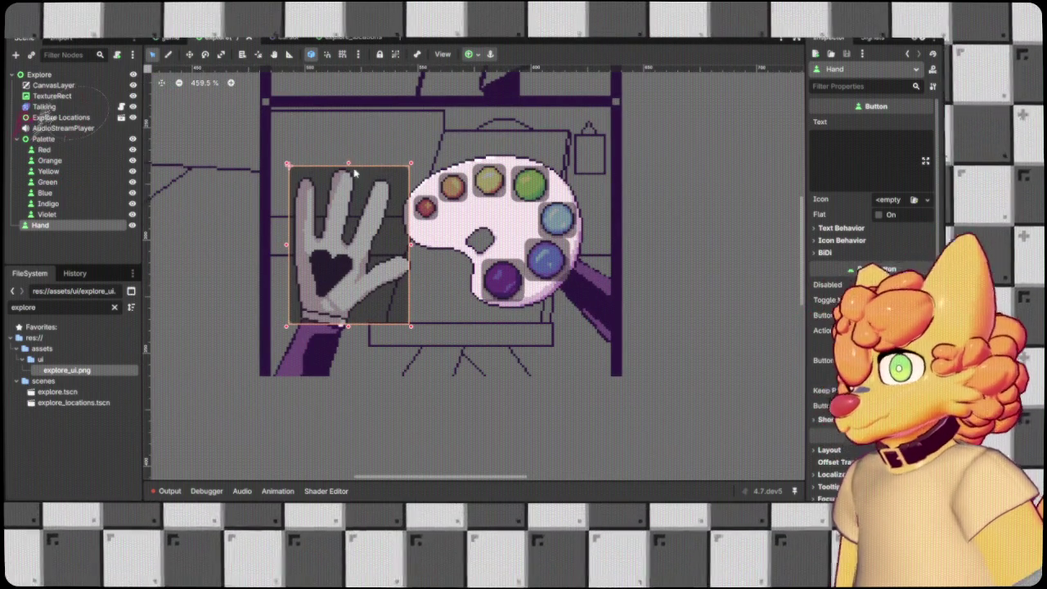
scroll(357, 175, "up", 4)
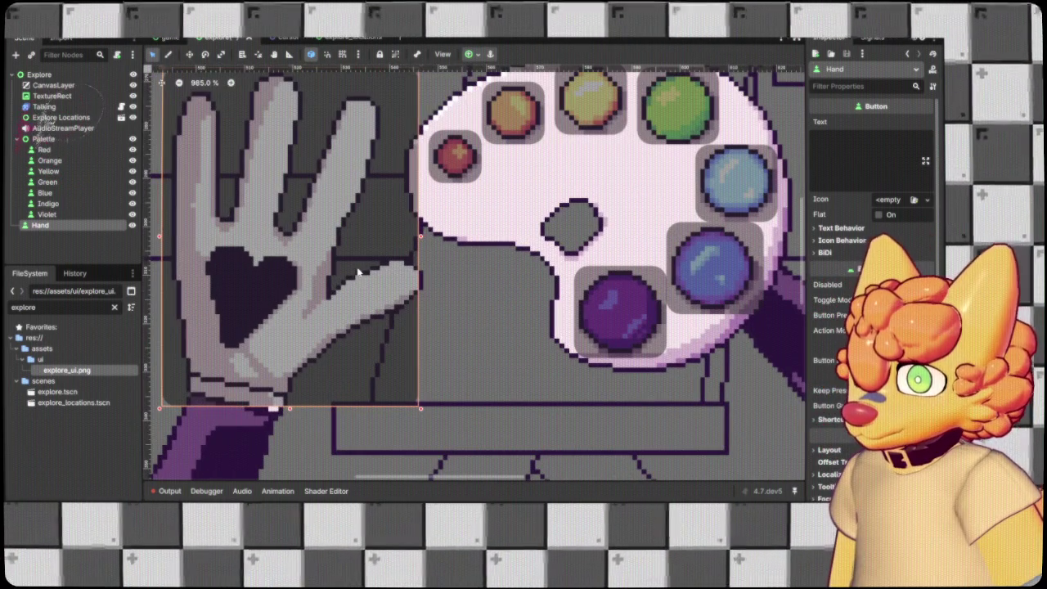
left_click_drag(354, 273, 359, 271)
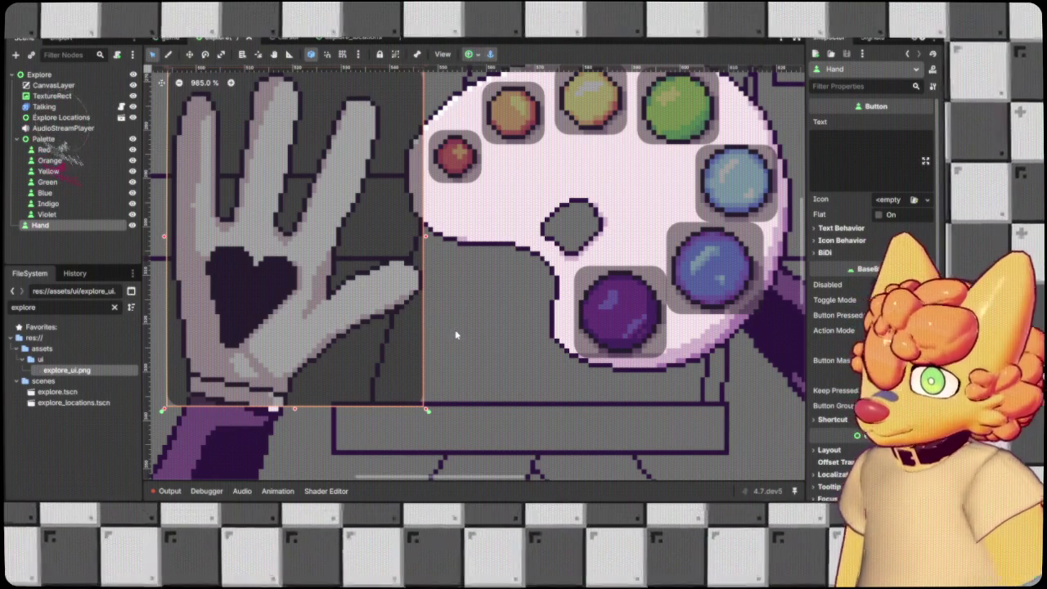
scroll(455, 332, "down", 4)
scroll(455, 331, "down", 5)
Reselect the Hand button to check its fit over the glove, then deselect it.
left_click(660, 191)
scroll(695, 311, "up", 2)
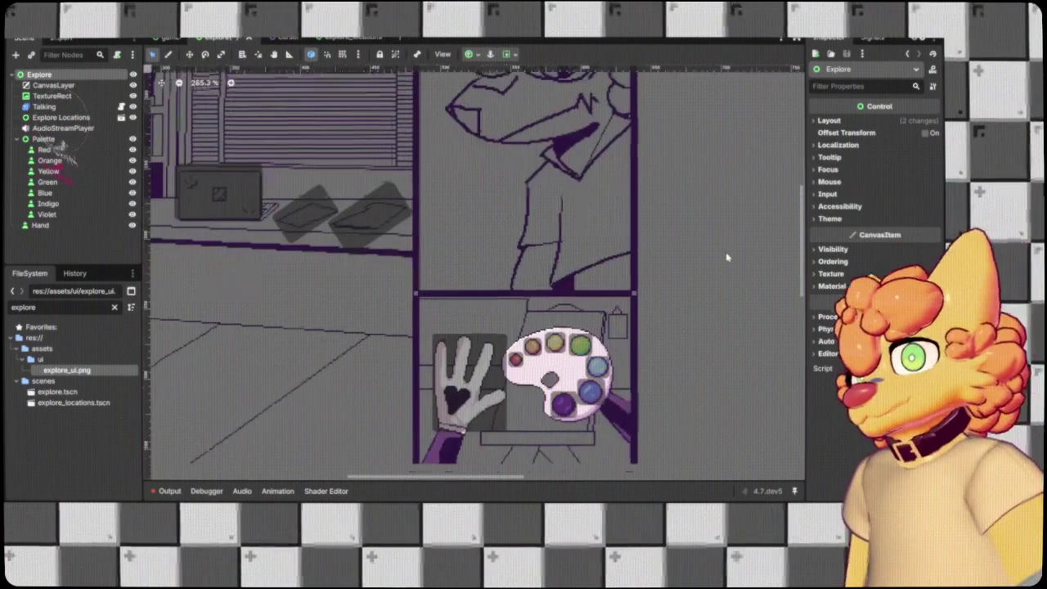
left_click(453, 374)
scroll(448, 382, "up", 2)
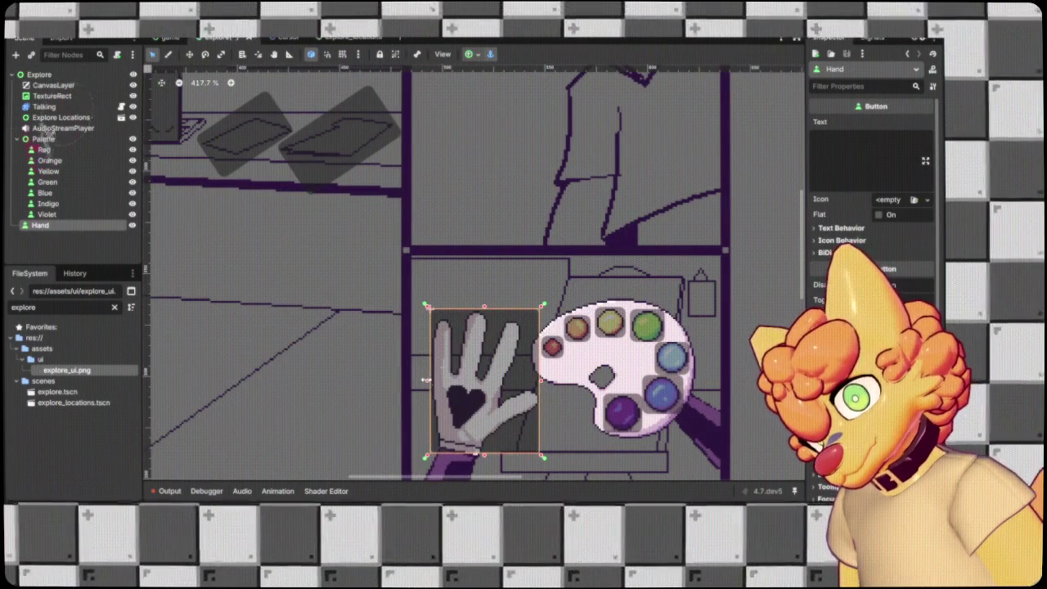
left_click(58, 240)
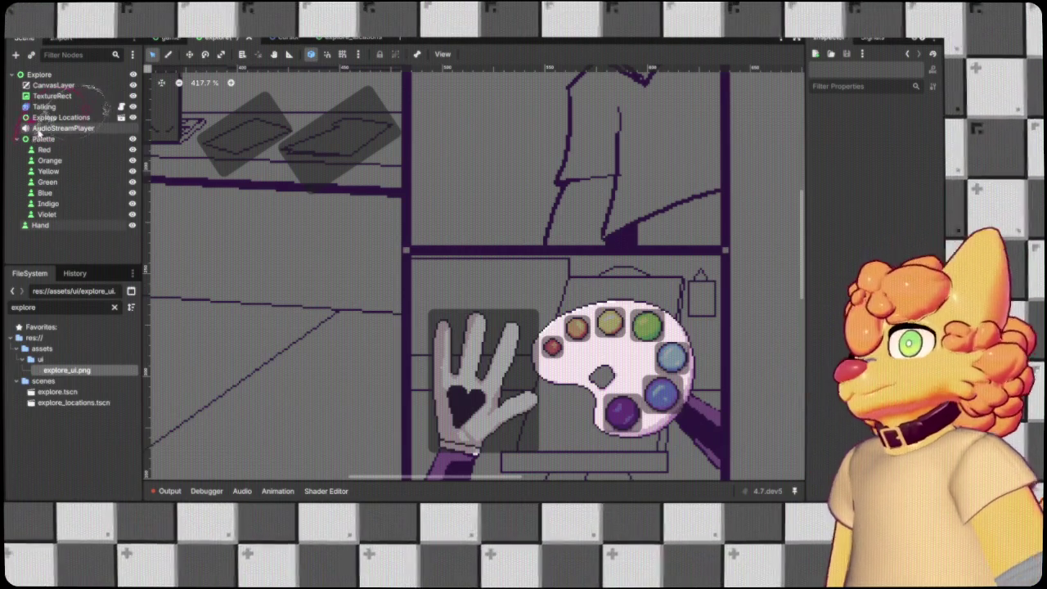
scroll(678, 248, "down", 2)
scroll(680, 256, "down", 2)
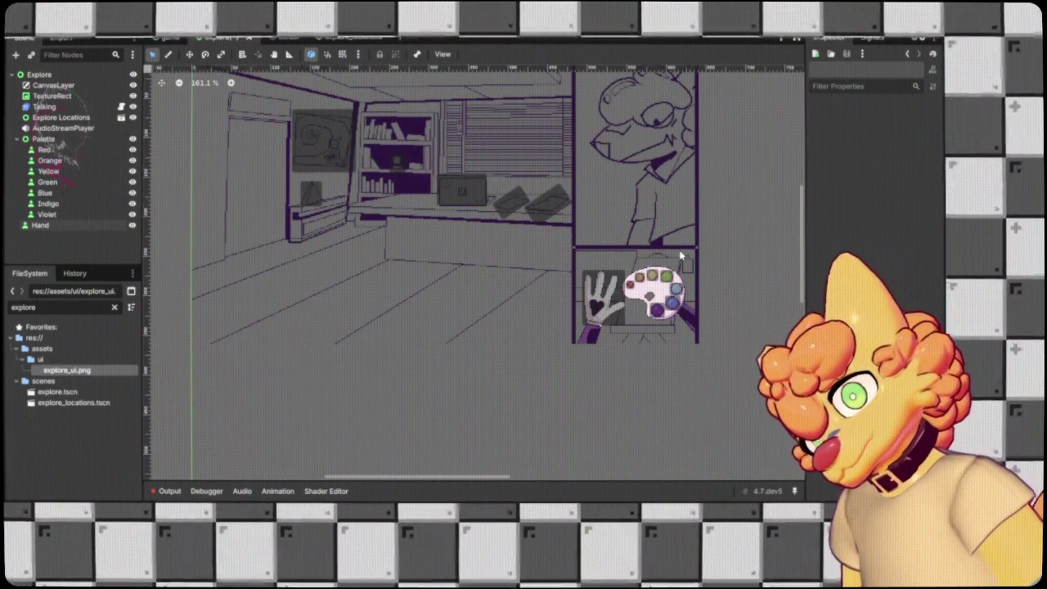